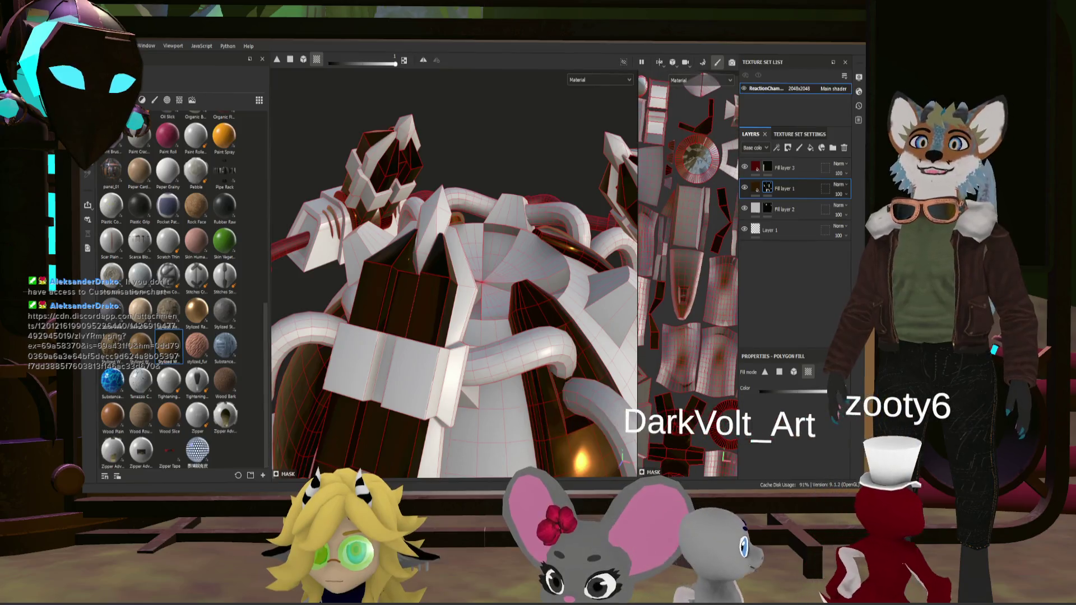
# Frame the reactor front-on, then add a new Folder 1 above Fill layer 3.
pyautogui.moveTo(549, 292); pyautogui.dragTo(521, 371)
pyautogui.scroll(-3)
pyautogui.press('f')
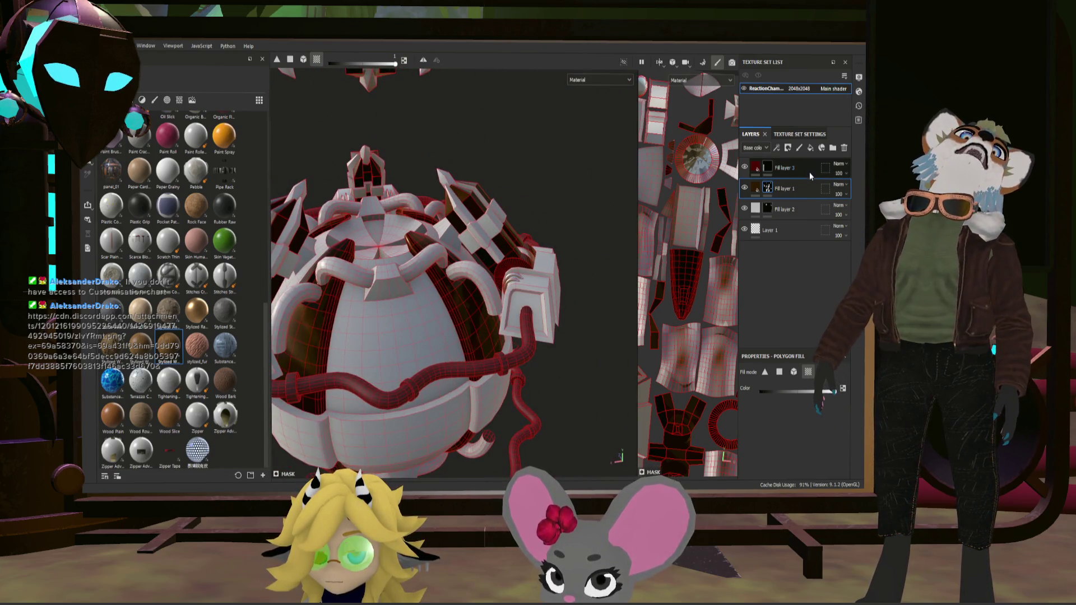
pyautogui.click(809, 171)
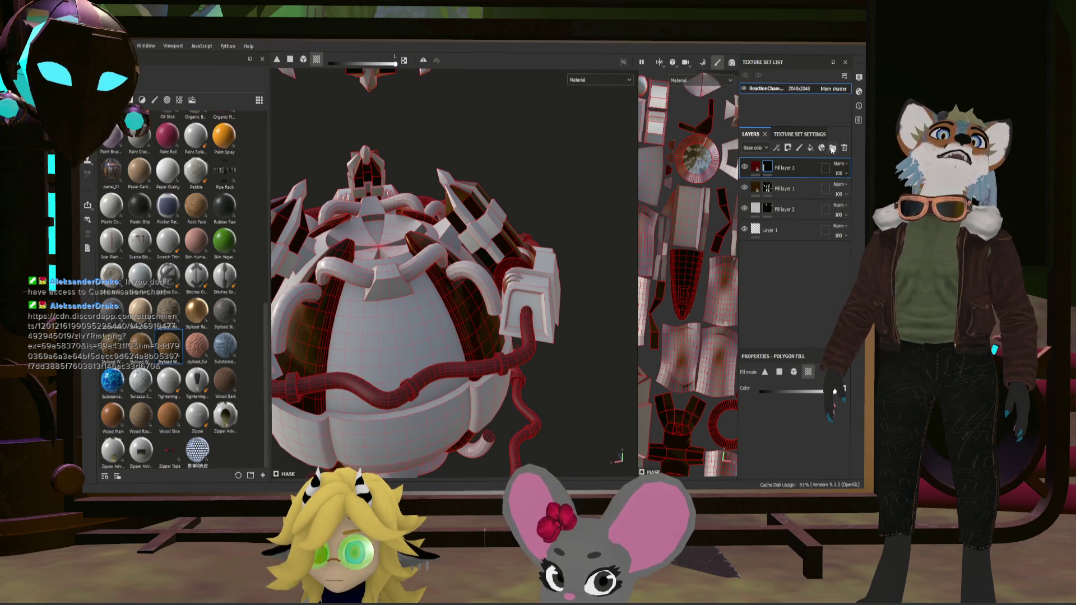
pyautogui.click(832, 148)
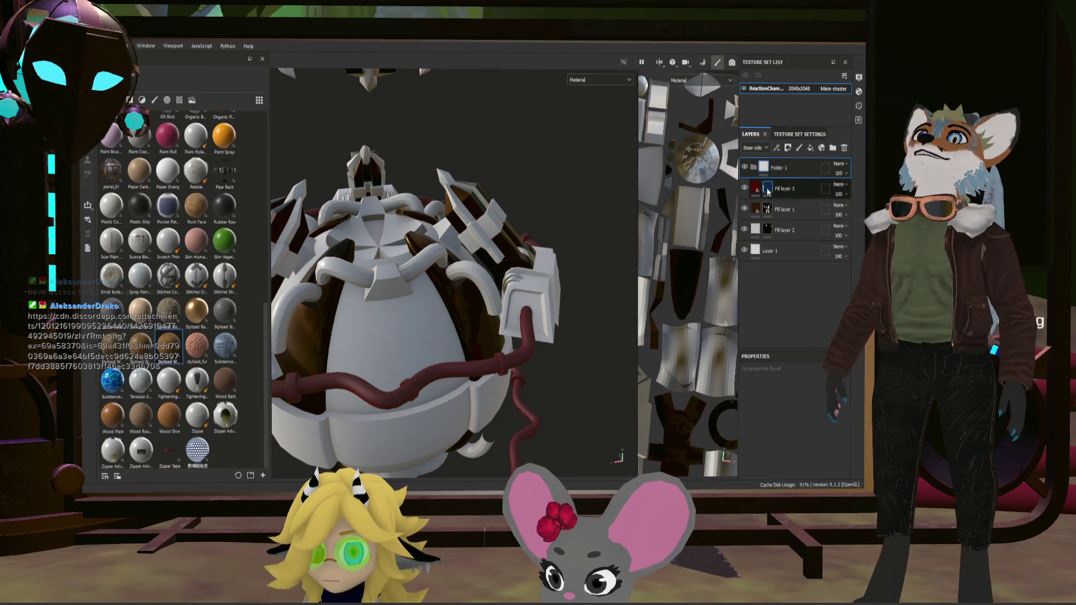
# Add Fill layer 4 and Fill layer 5 under Folder 1, selecting each in turn.
pyautogui.click(810, 148)
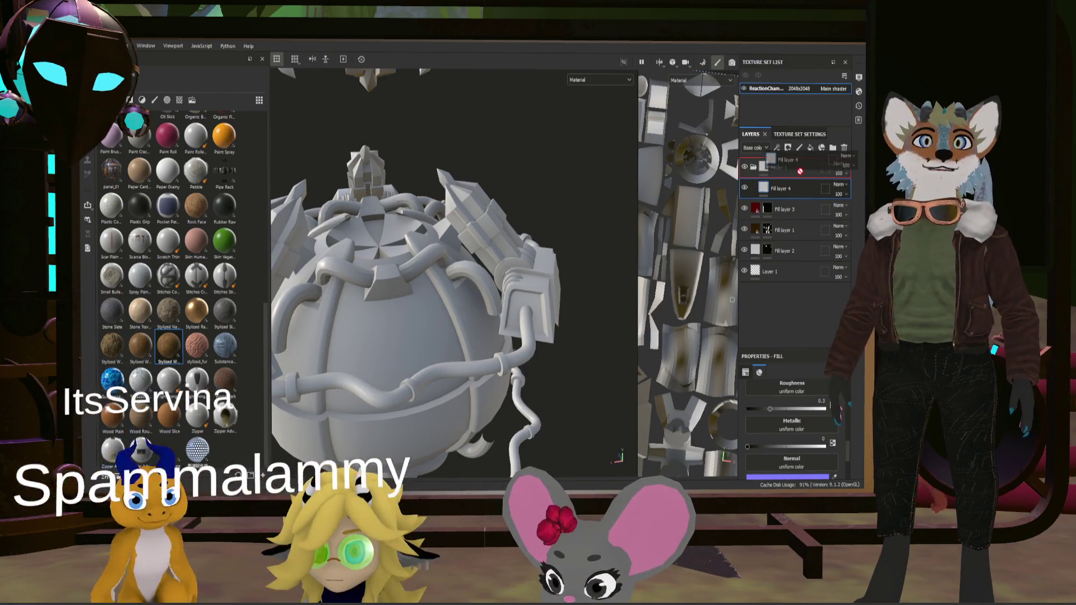
pyautogui.click(810, 148)
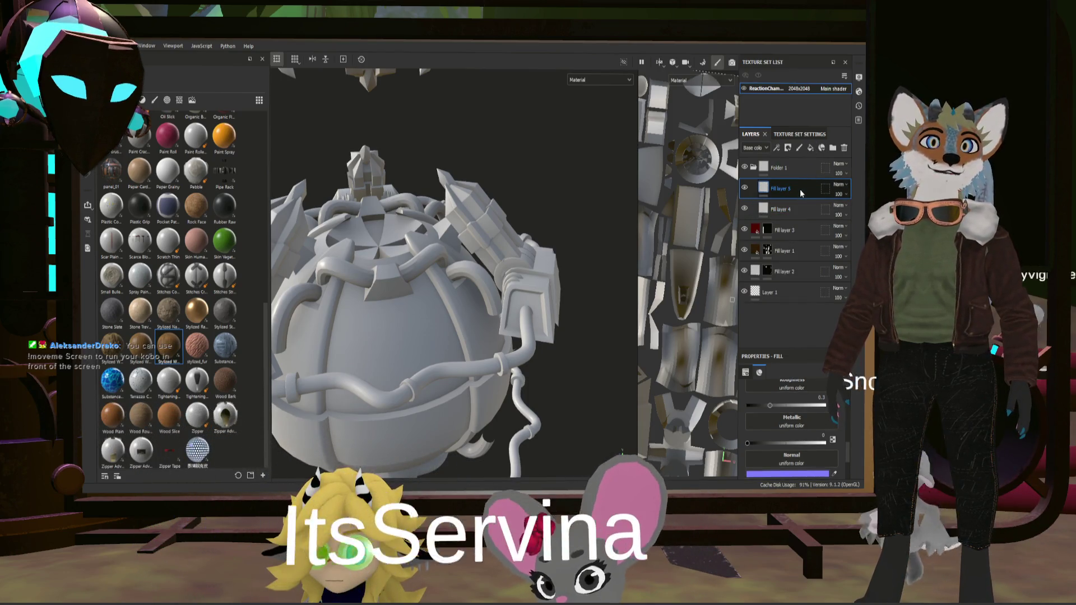
pyautogui.click(793, 211)
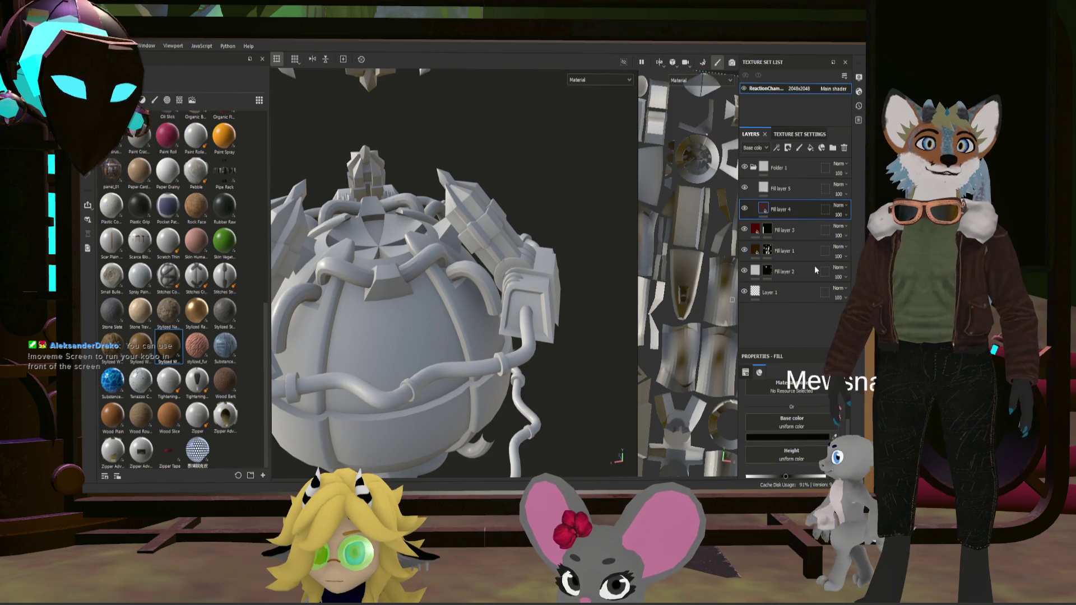
pyautogui.moveTo(793, 204); pyautogui.dragTo(790, 206)
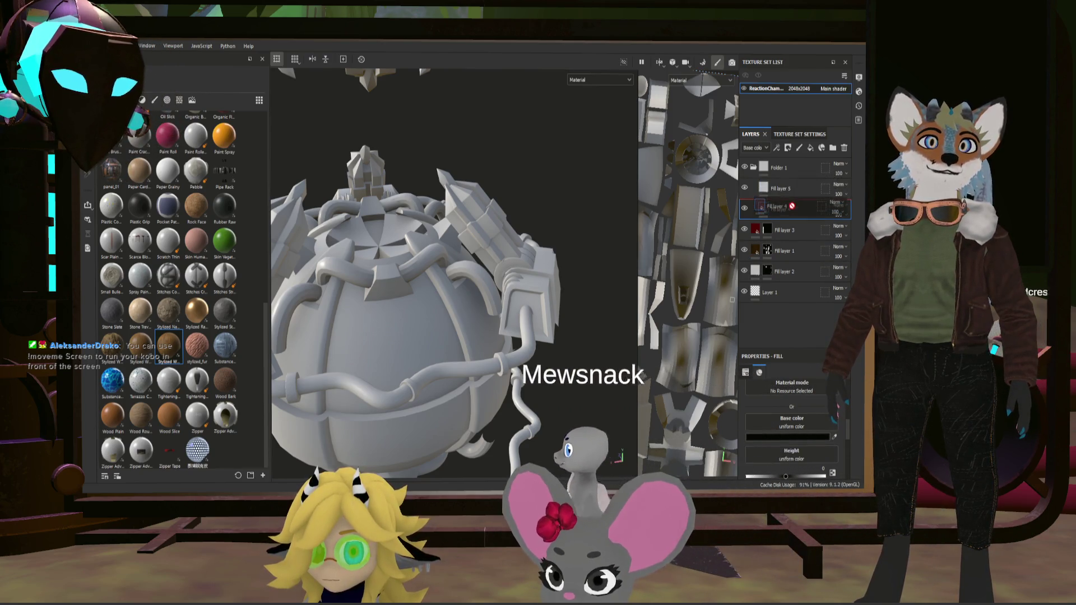
pyautogui.click(761, 191)
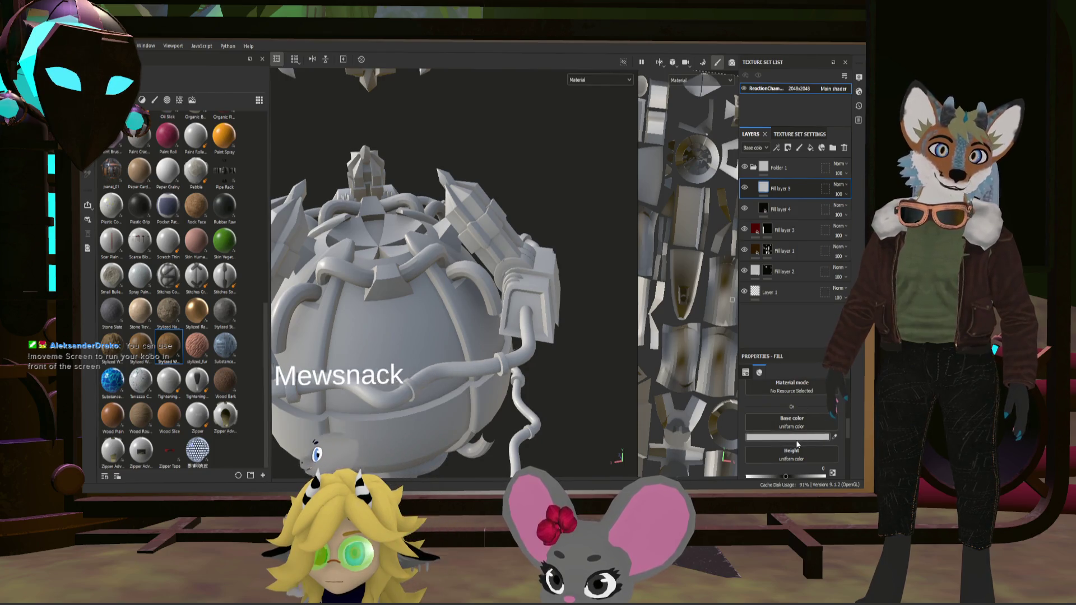
# Give Fill layer 5 a yellow-orange base colour, roughness 1 and metallic 0.
pyautogui.click(776, 431)
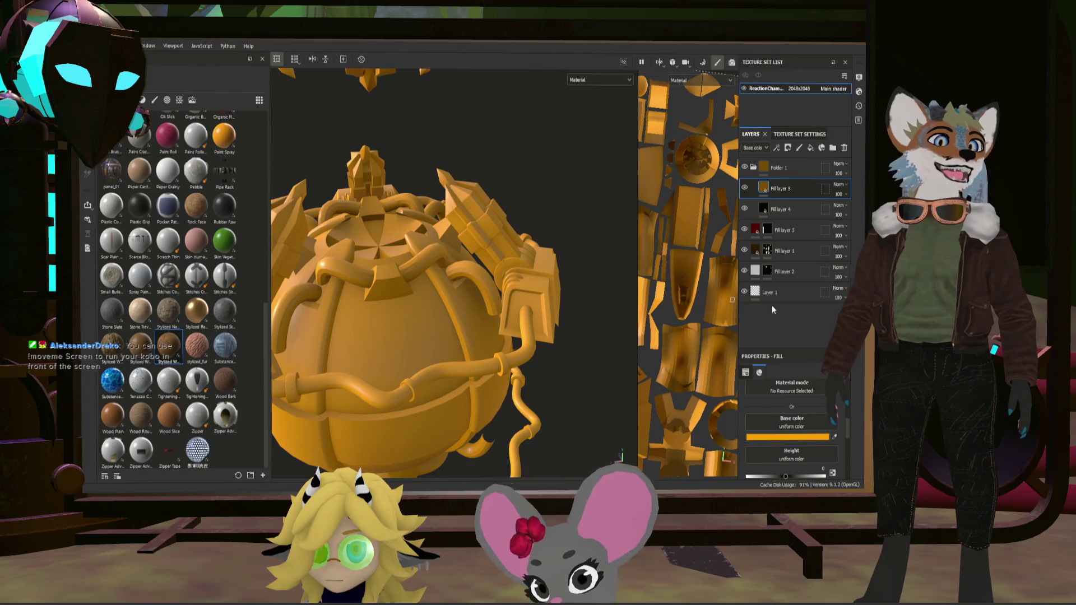
pyautogui.scroll(-3)
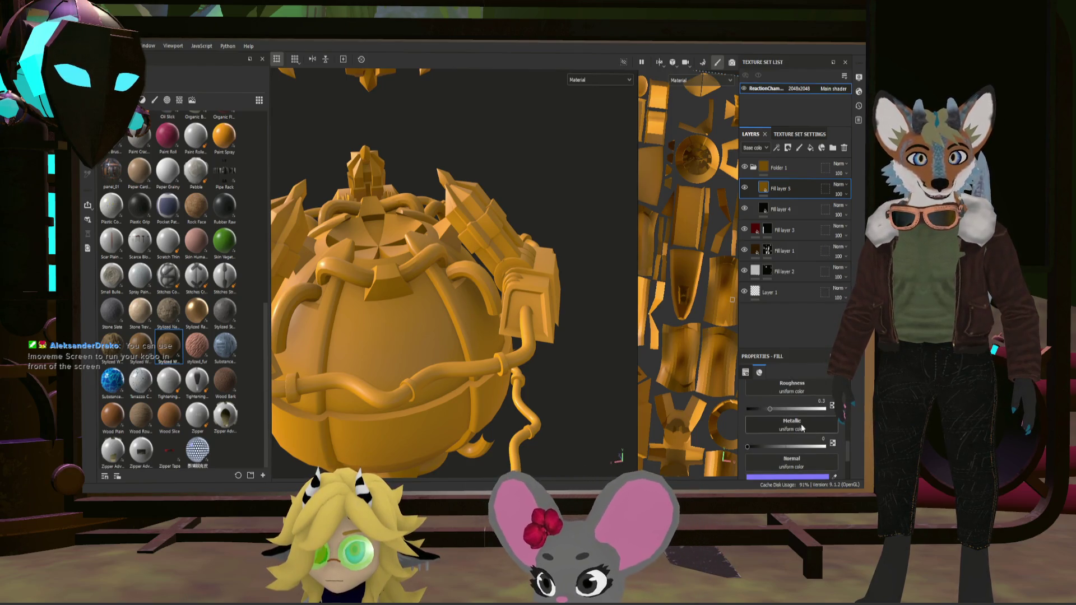
pyautogui.moveTo(771, 409); pyautogui.dragTo(828, 408)
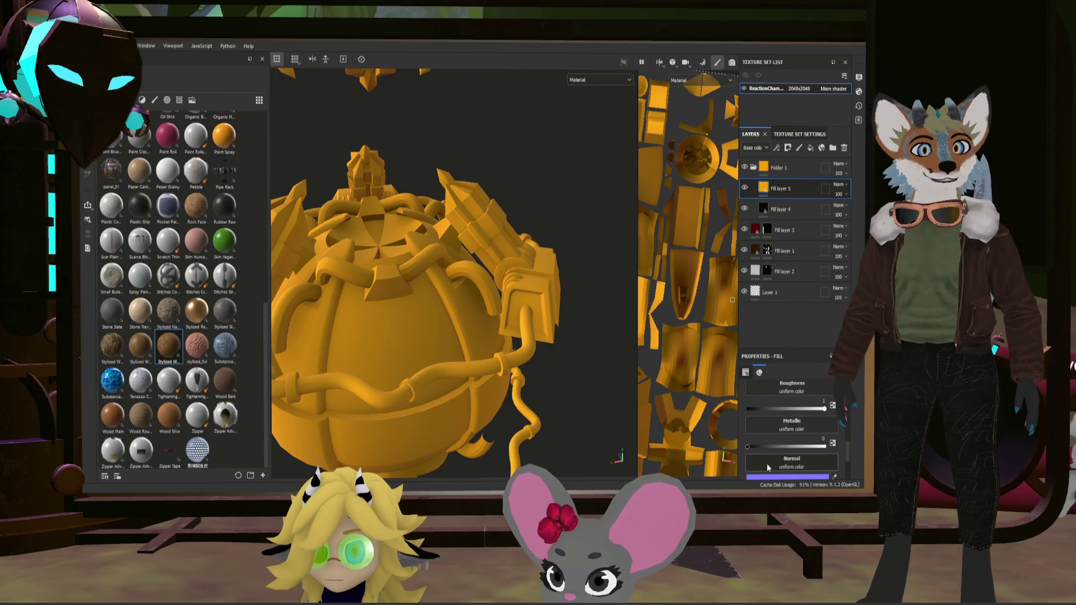
pyautogui.moveTo(750, 444); pyautogui.dragTo(623, 431)
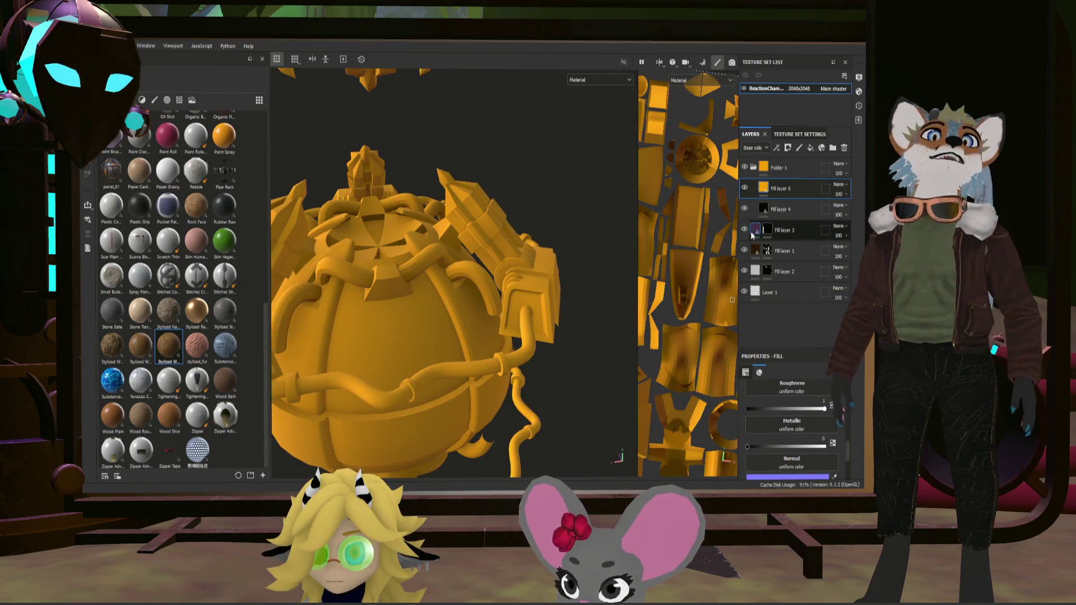
# Move Fill layer 4 above Fill layer 5 and make it fully metallic.
pyautogui.click(768, 212)
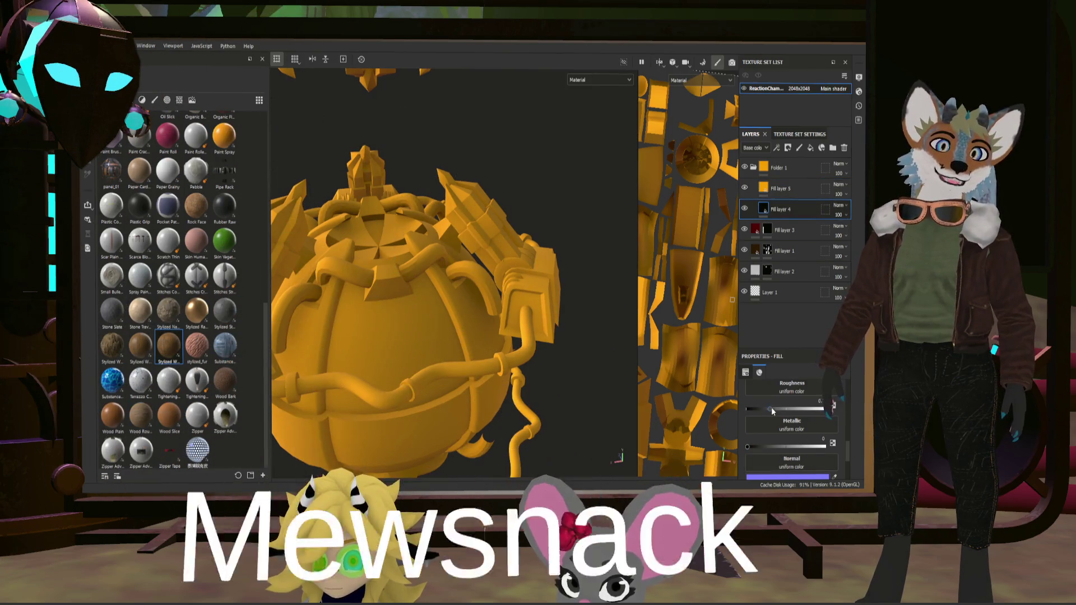
pyautogui.moveTo(782, 209); pyautogui.dragTo(792, 180)
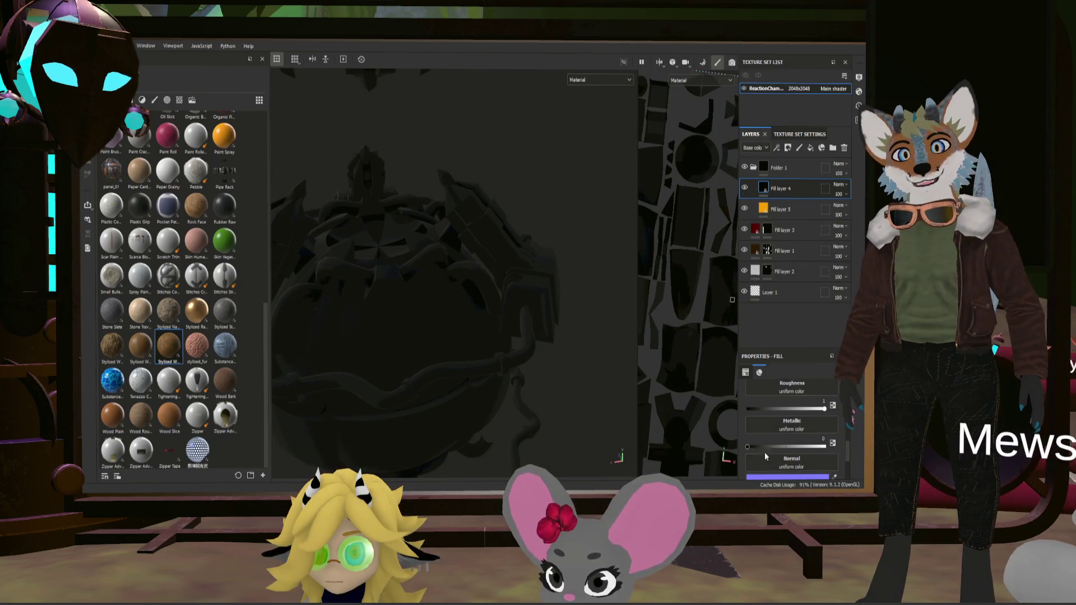
pyautogui.moveTo(747, 448); pyautogui.dragTo(824, 447)
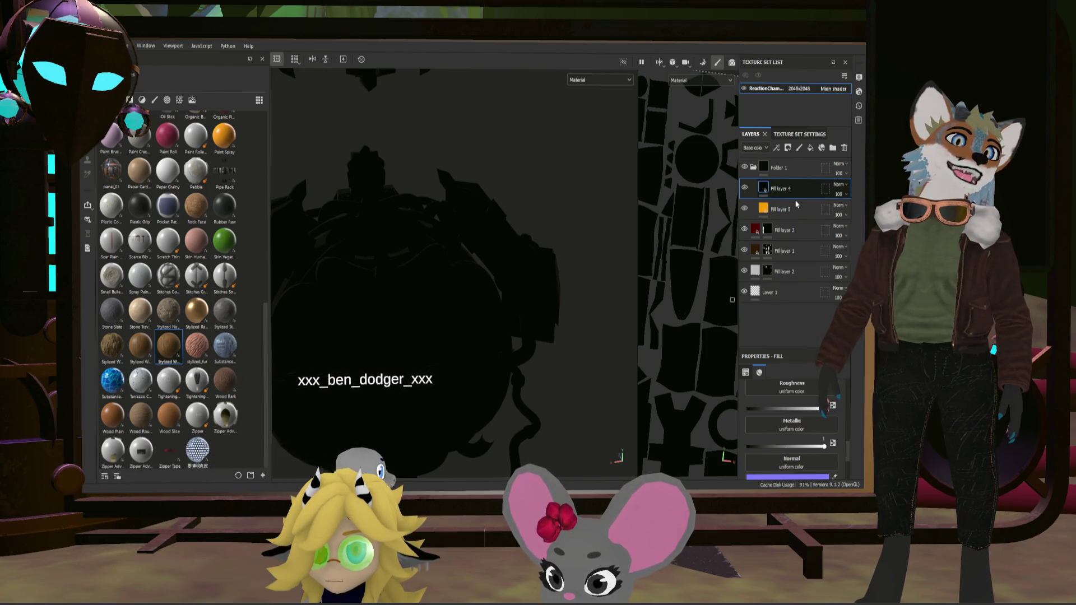
# Put the Stripes alpha into Fill layer 4's mask and set its UV tiling to 5.97.
pyautogui.click(180, 100)
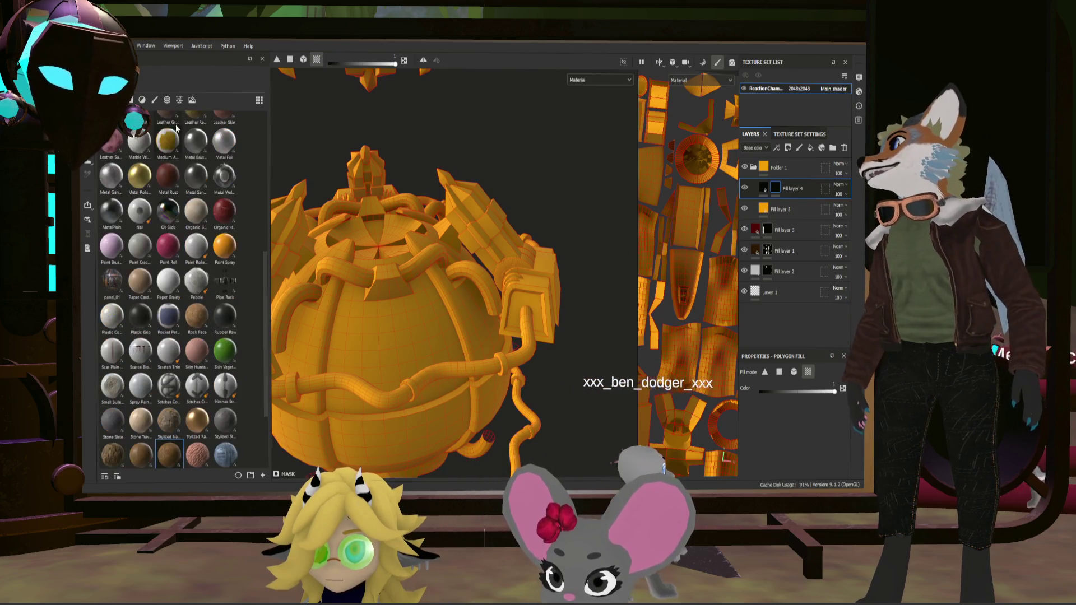
pyautogui.scroll(3)
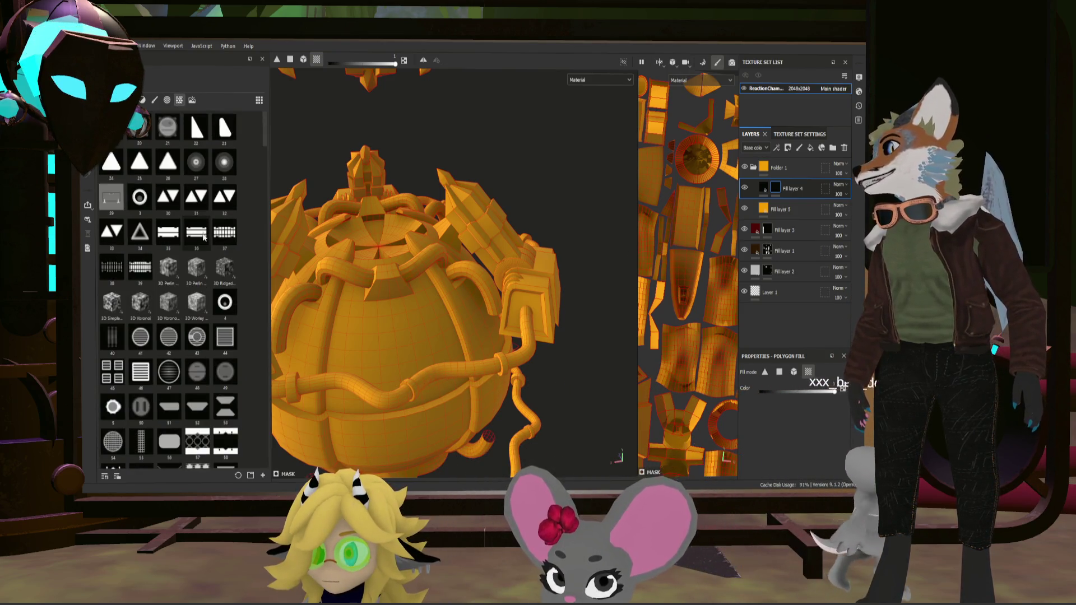
pyautogui.click(167, 100)
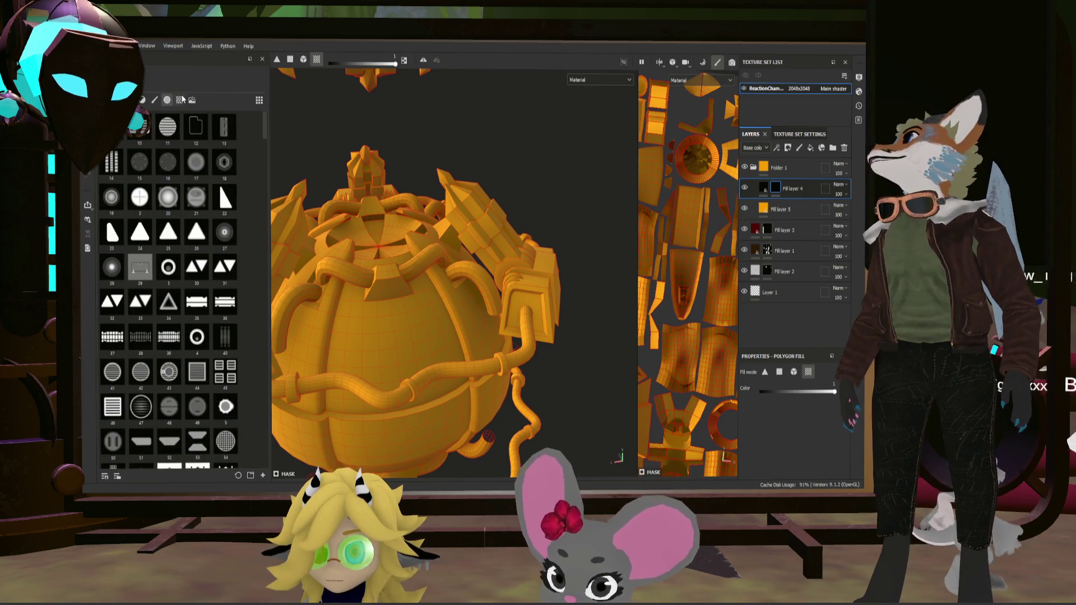
pyautogui.click(179, 100)
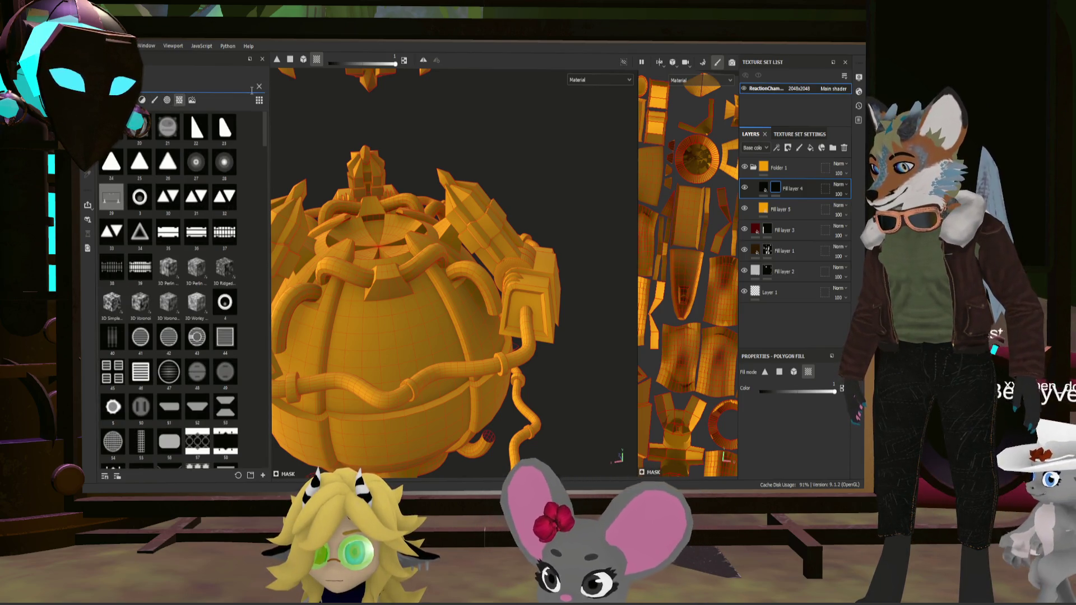
pyautogui.write('r')
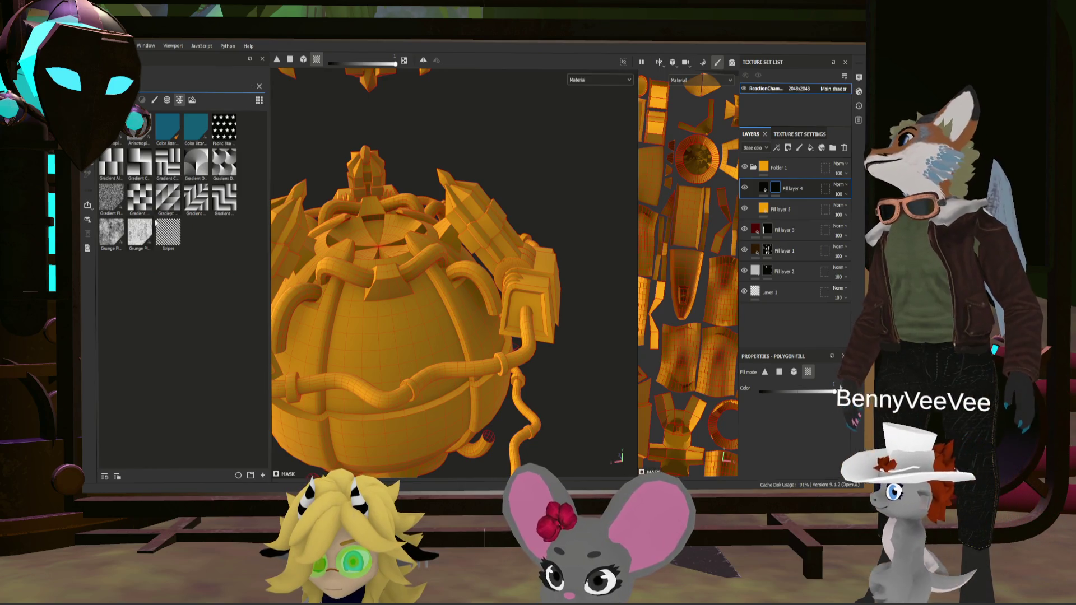
pyautogui.moveTo(168, 232); pyautogui.dragTo(777, 188)
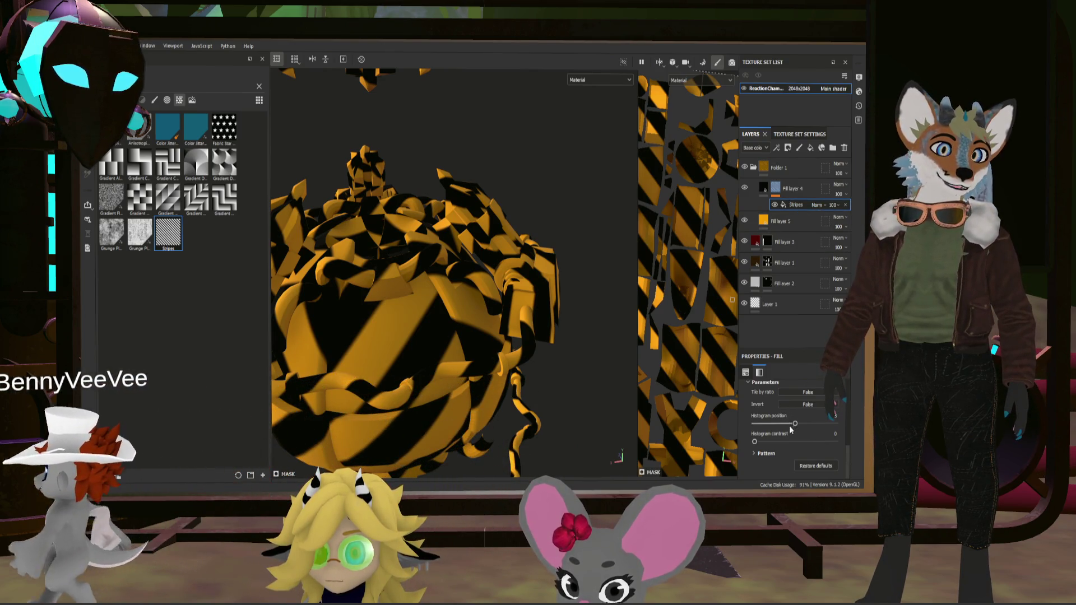
pyautogui.scroll(3)
pyautogui.moveTo(782, 440); pyautogui.dragTo(786, 441)
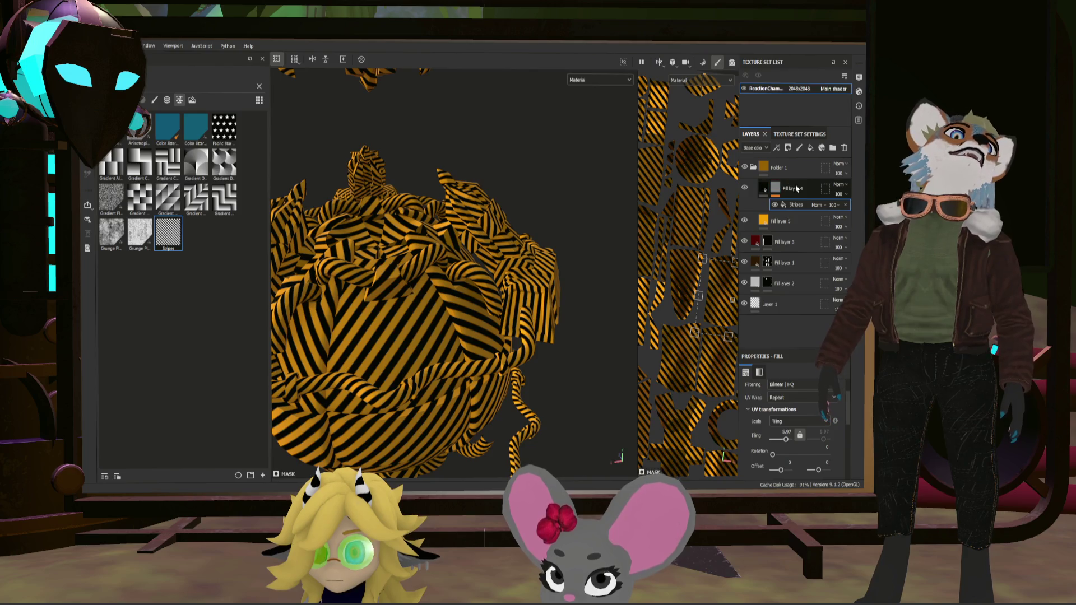
# Give Folder 1 a black mask and polygon-fill the sphere's central panel to reveal stripes.
pyautogui.click(787, 166)
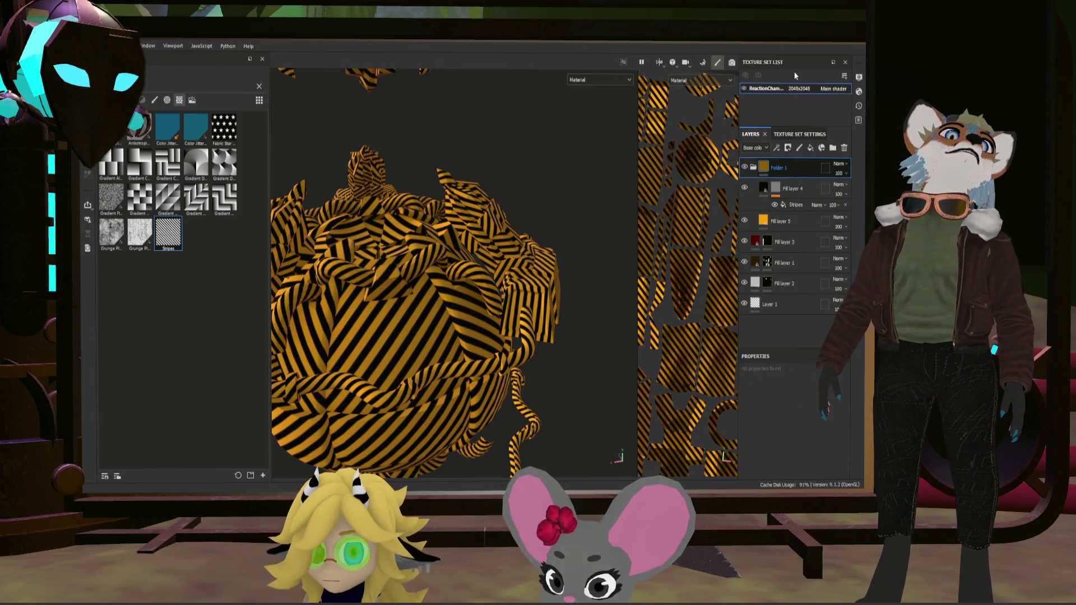
pyautogui.press('4')
pyautogui.click(479, 305)
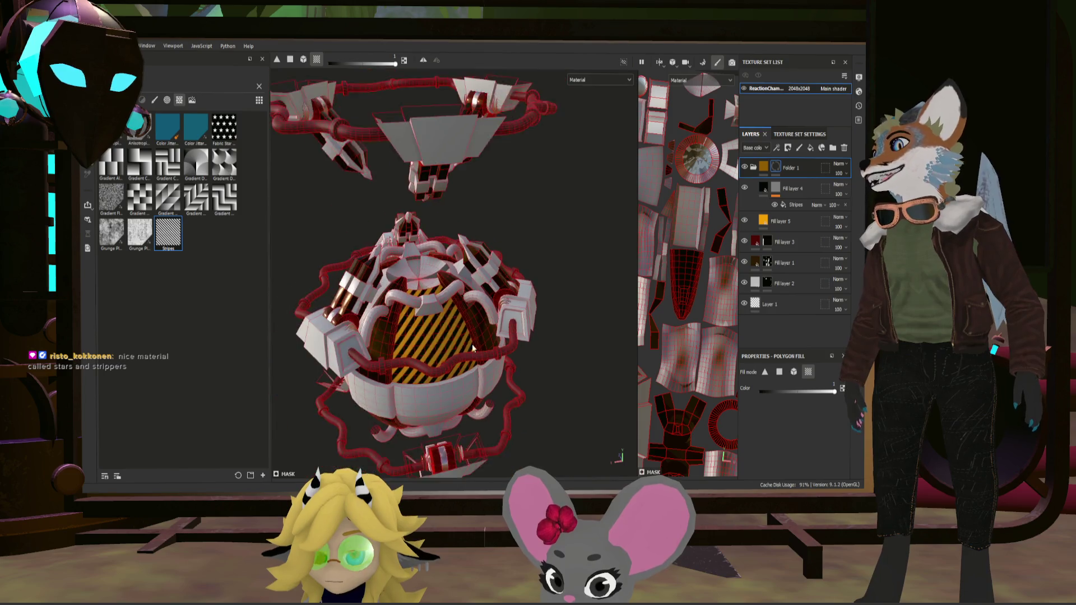
# Orbit around the reactor to confirm the stripes cover only the central sphere.
pyautogui.moveTo(415, 351); pyautogui.dragTo(398, 367)
pyautogui.moveTo(399, 367); pyautogui.dragTo(493, 335)
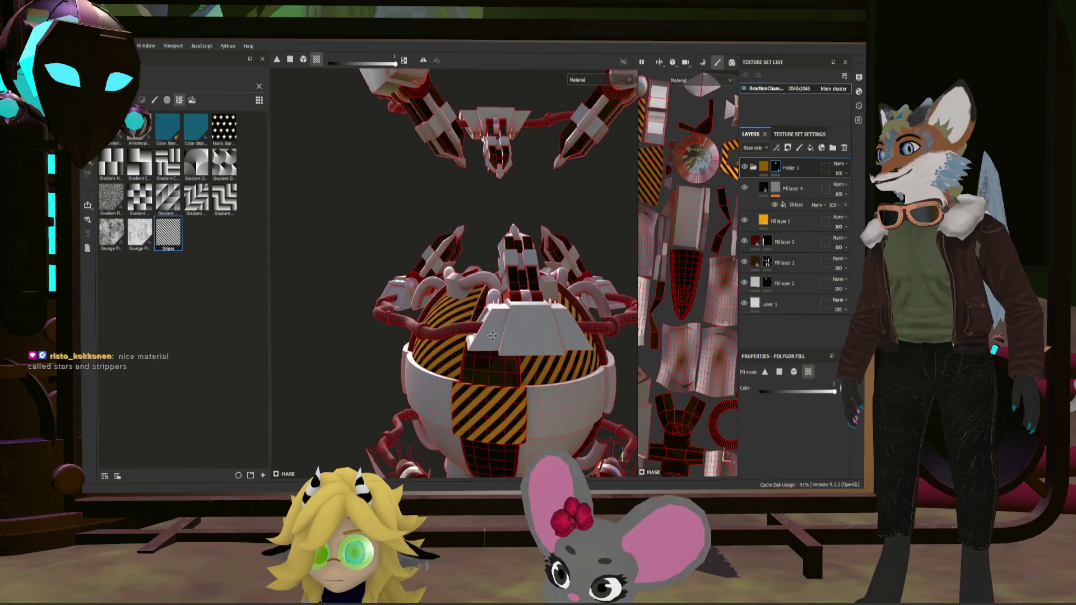
pyautogui.moveTo(492, 335); pyautogui.dragTo(494, 408)
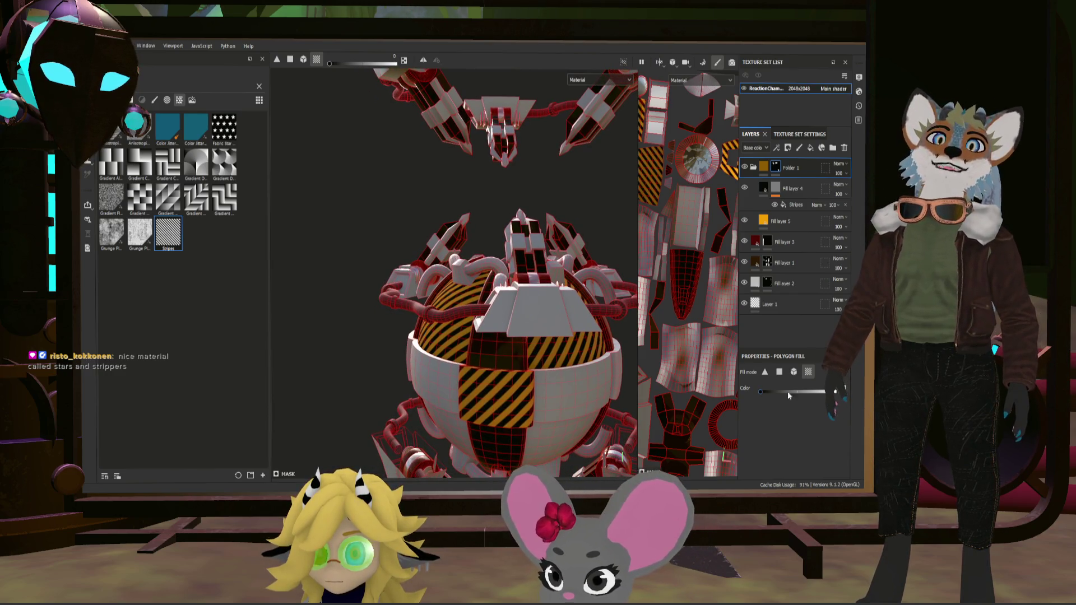
pyautogui.moveTo(631, 389); pyautogui.dragTo(530, 364)
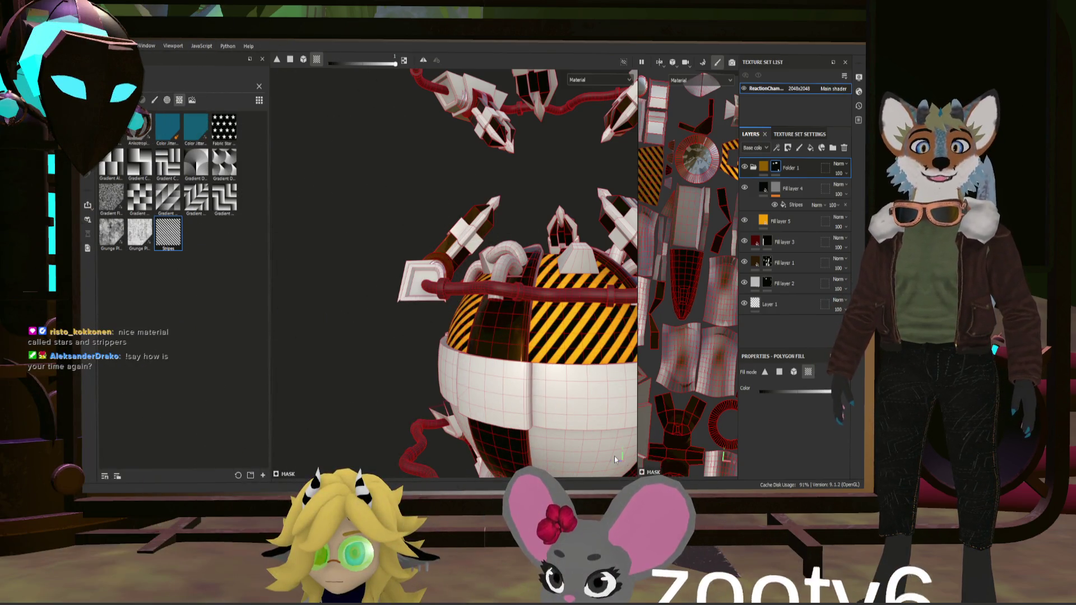
pyautogui.moveTo(615, 460); pyautogui.dragTo(511, 294)
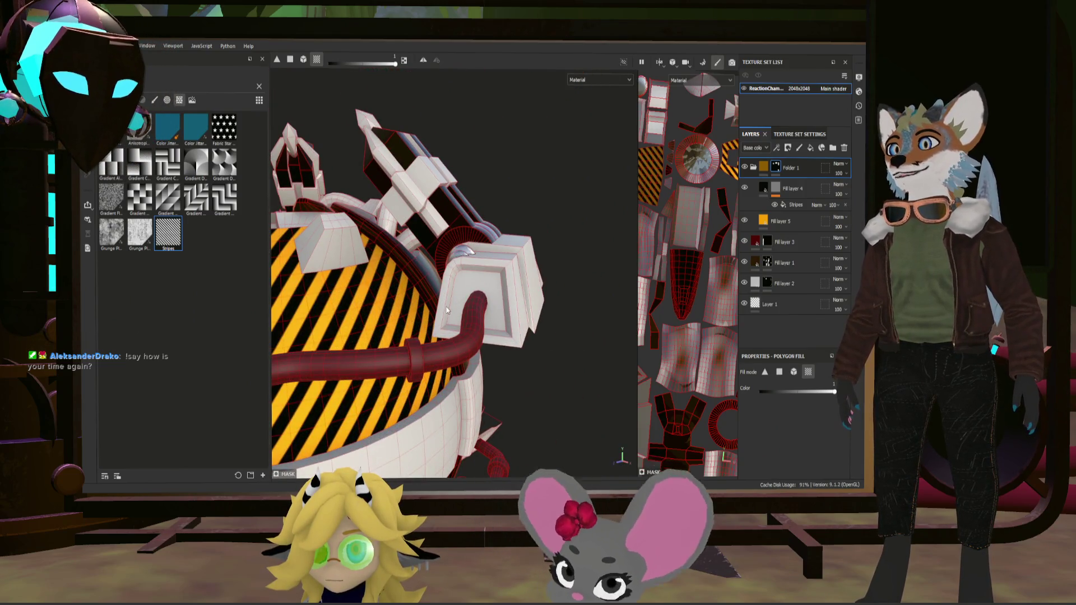
pyautogui.moveTo(446, 310); pyautogui.dragTo(503, 375)
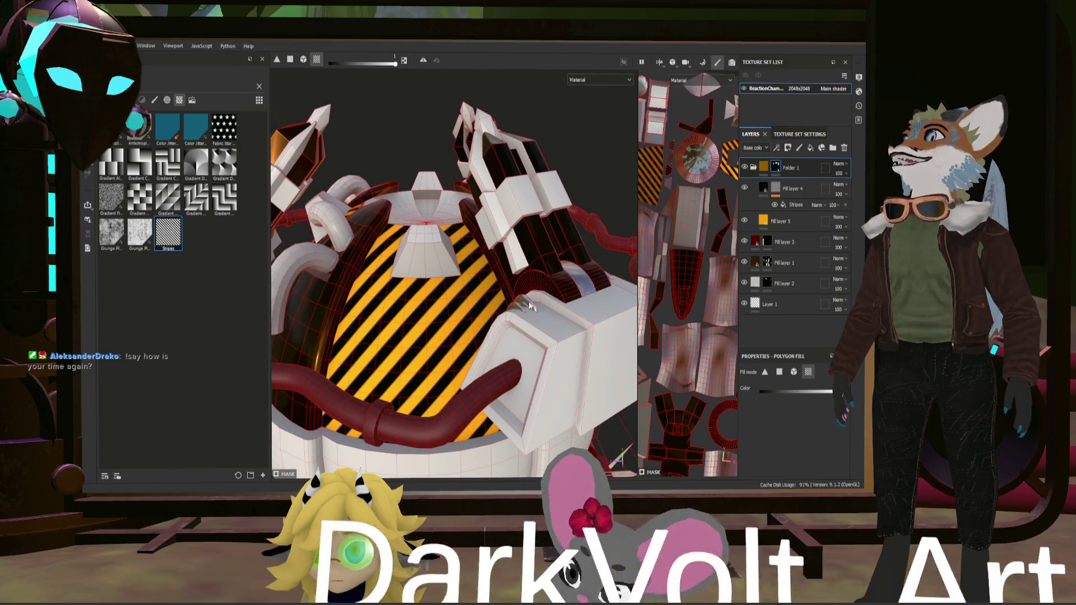
pyautogui.moveTo(529, 305); pyautogui.dragTo(619, 310)
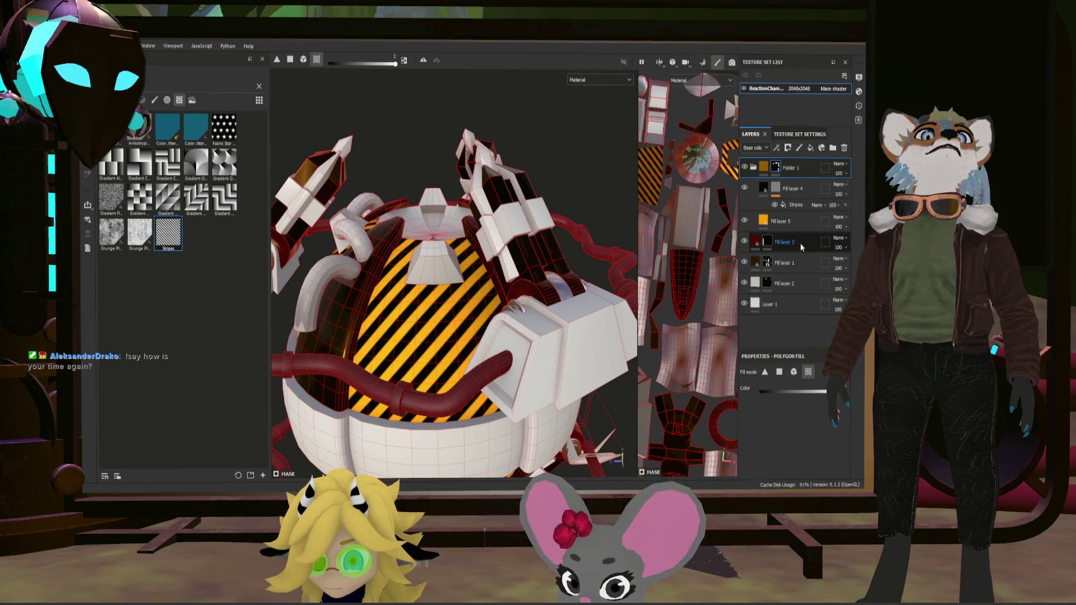
# Add Fill layer 6 with a green base colour, roughness about 0.9 and metallic about 0.25.
pyautogui.click(811, 148)
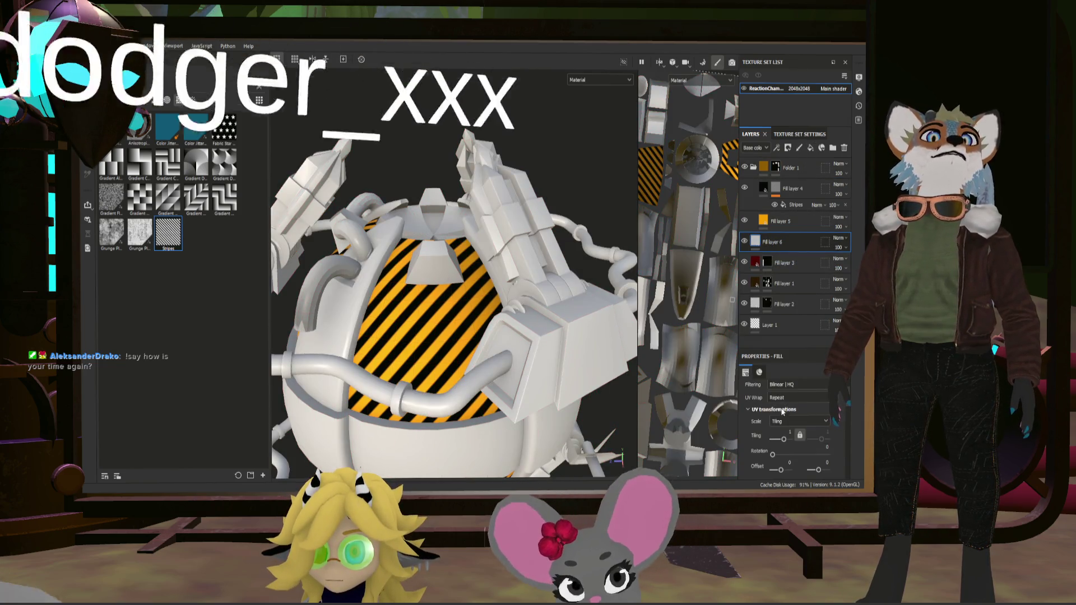
pyautogui.scroll(-3)
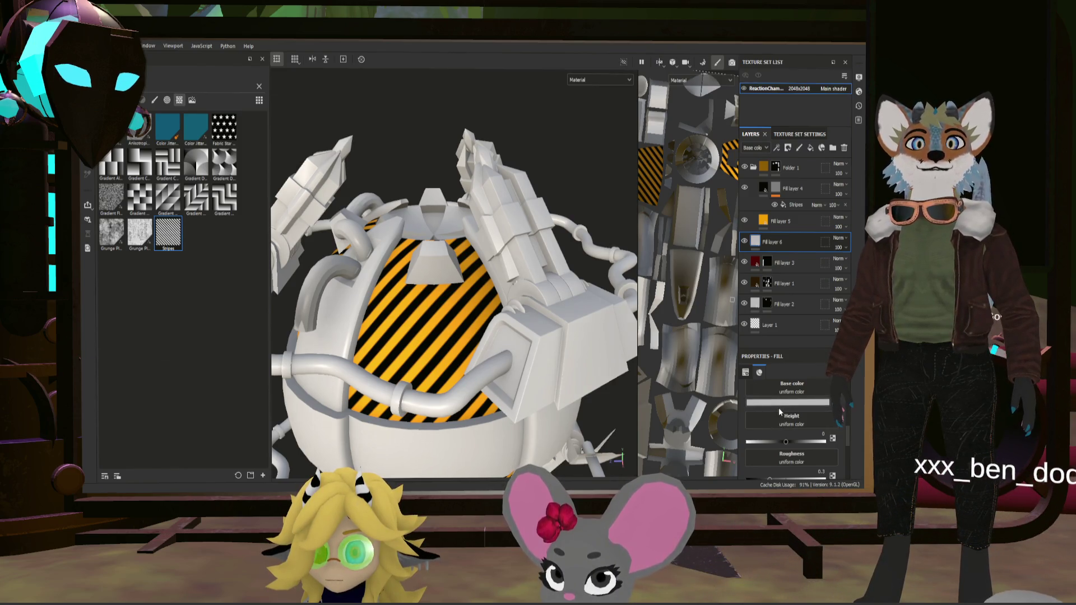
pyautogui.click(778, 408)
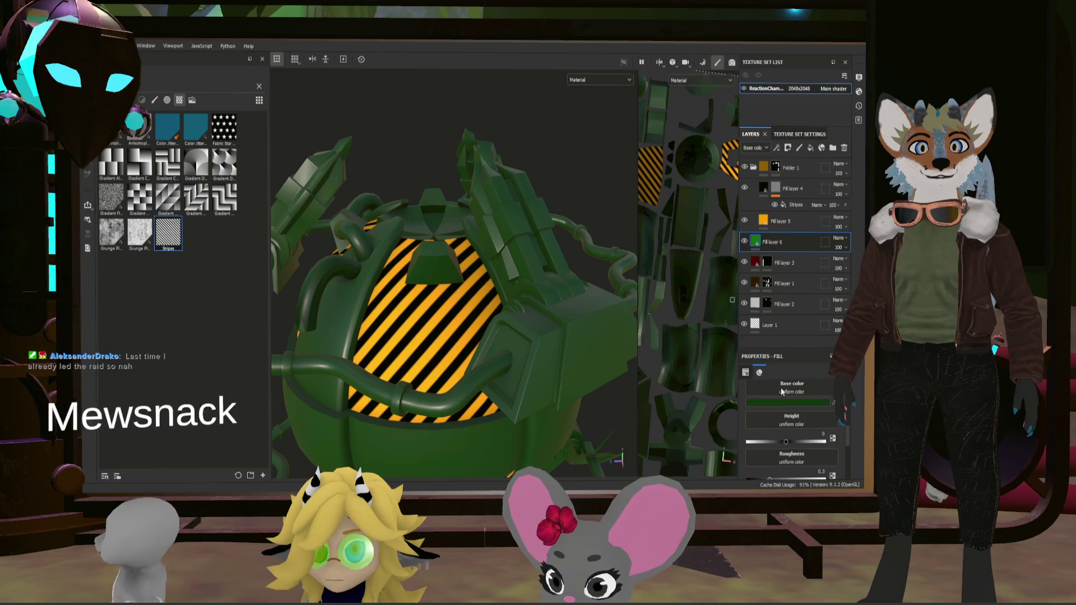
pyautogui.scroll(-3)
pyautogui.moveTo(770, 401); pyautogui.dragTo(816, 403)
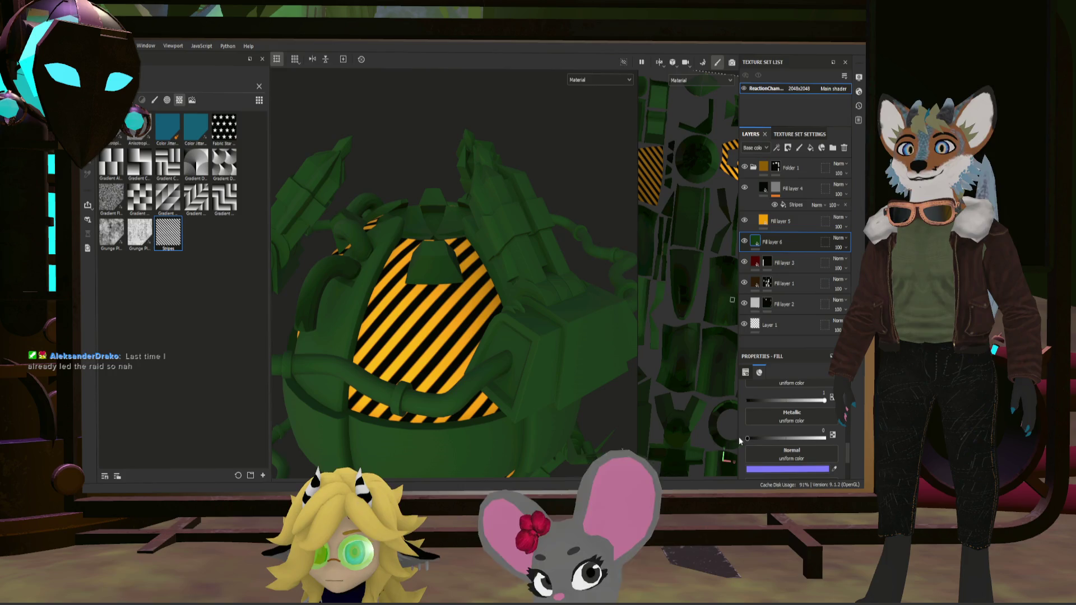
pyautogui.moveTo(748, 438); pyautogui.dragTo(743, 440)
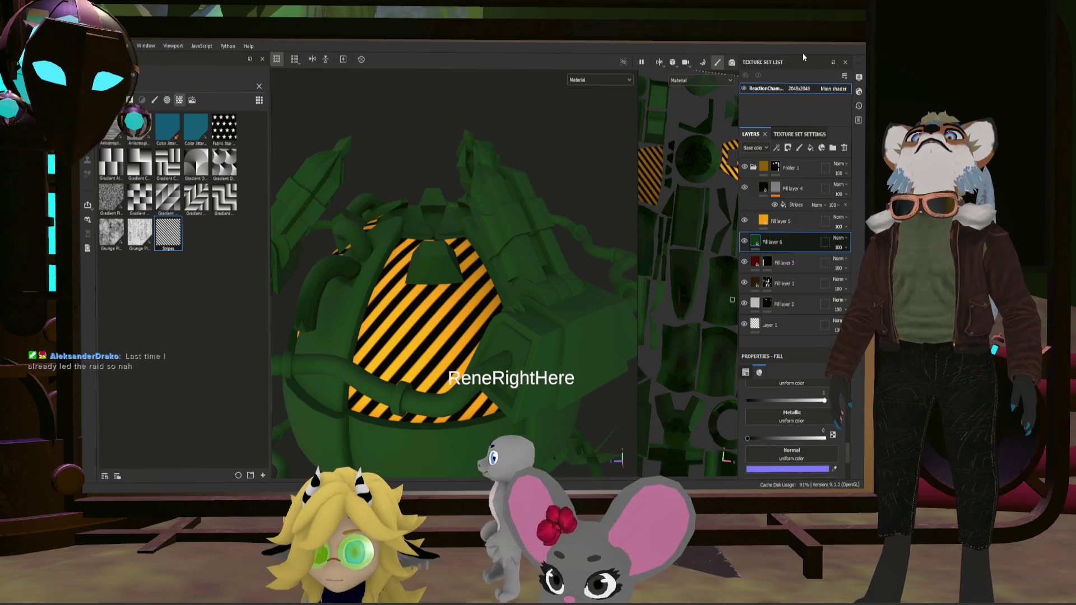
# Black-mask Fill layer 6 and polygon-fill the curved dome pipes so only they stay green.
pyautogui.press('4')
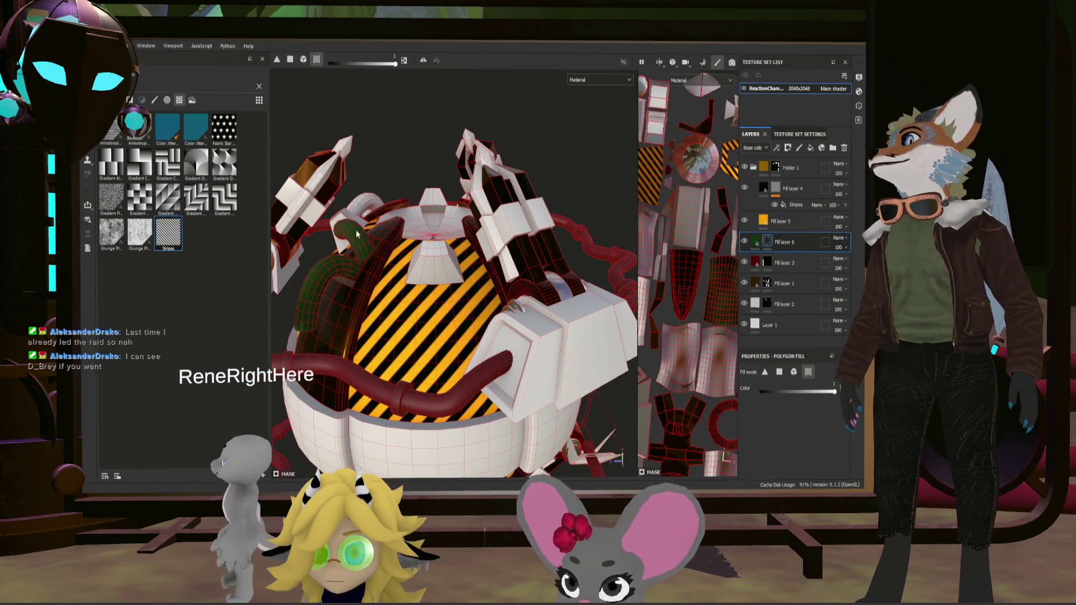
pyautogui.moveTo(356, 234); pyautogui.dragTo(523, 249)
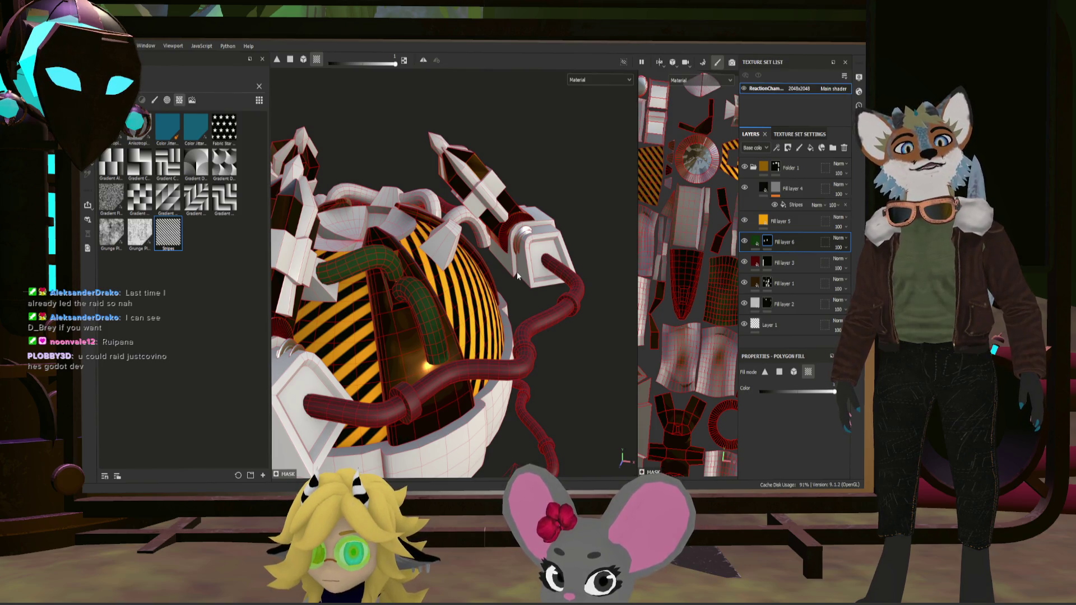
pyautogui.moveTo(524, 297); pyautogui.dragTo(426, 297)
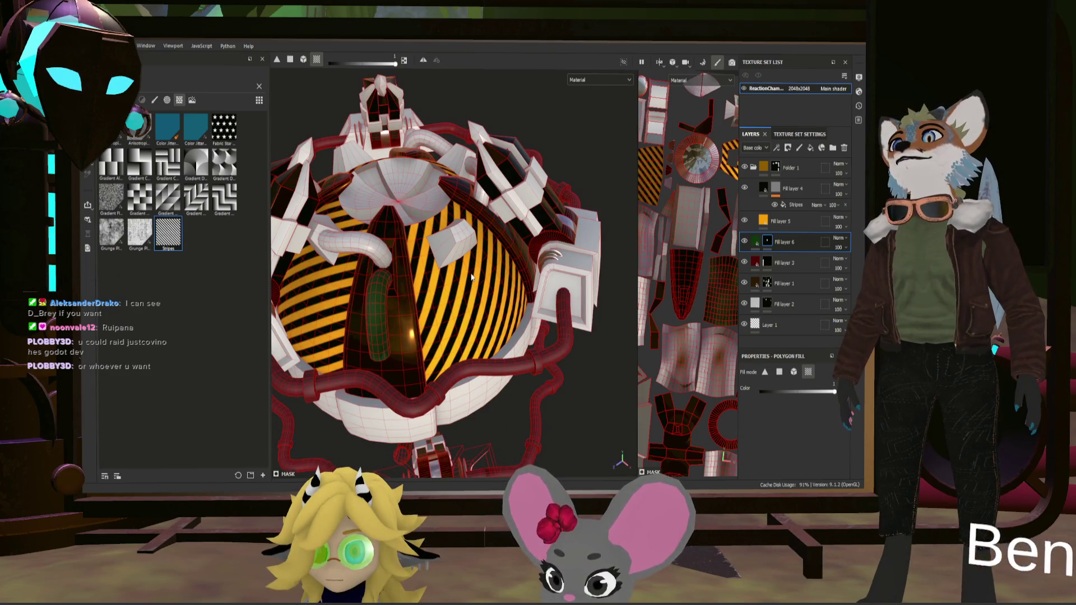
pyautogui.moveTo(485, 280); pyautogui.dragTo(393, 265)
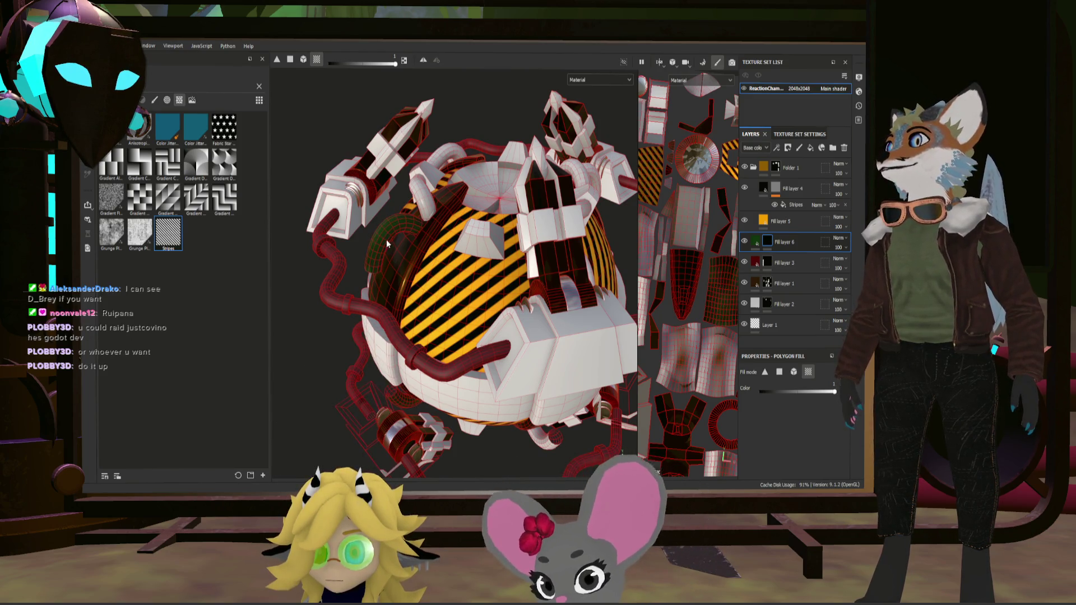
pyautogui.click(407, 251)
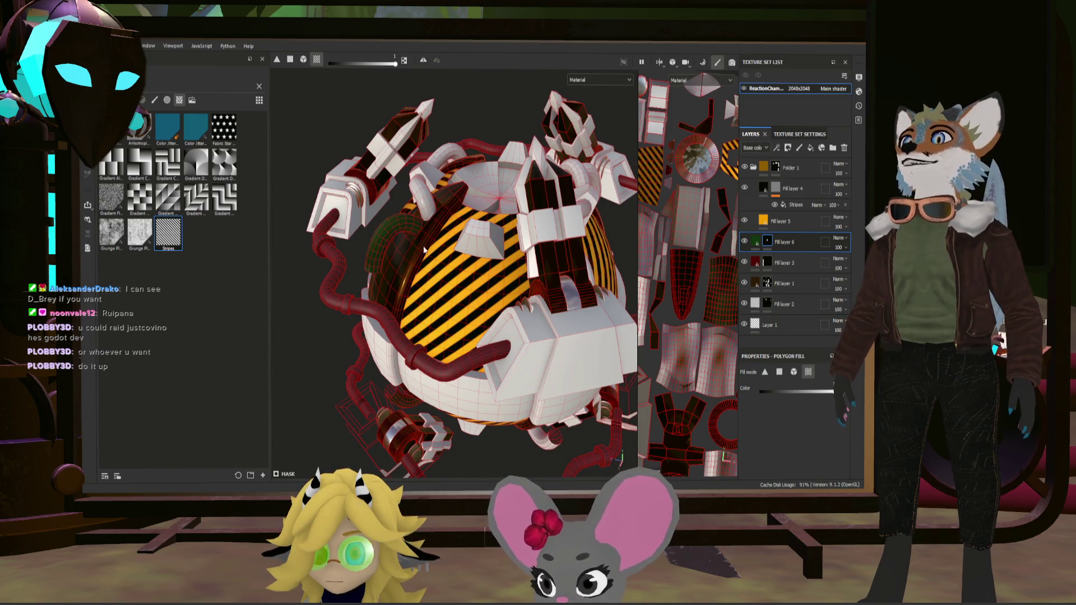
pyautogui.moveTo(425, 251); pyautogui.dragTo(532, 275)
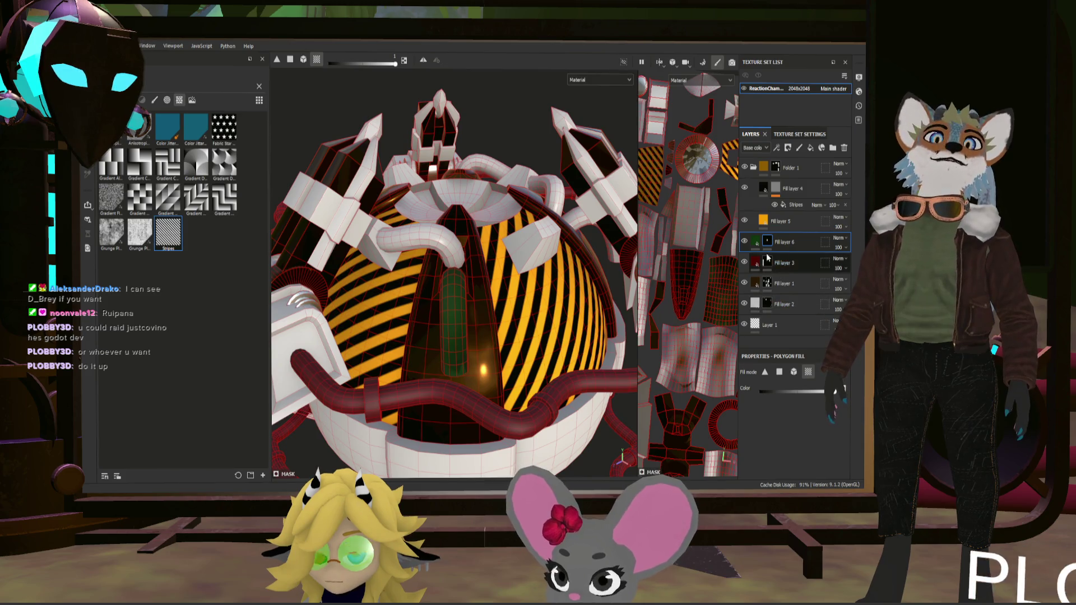
pyautogui.moveTo(406, 242); pyautogui.dragTo(417, 321)
pyautogui.moveTo(553, 321); pyautogui.dragTo(543, 320)
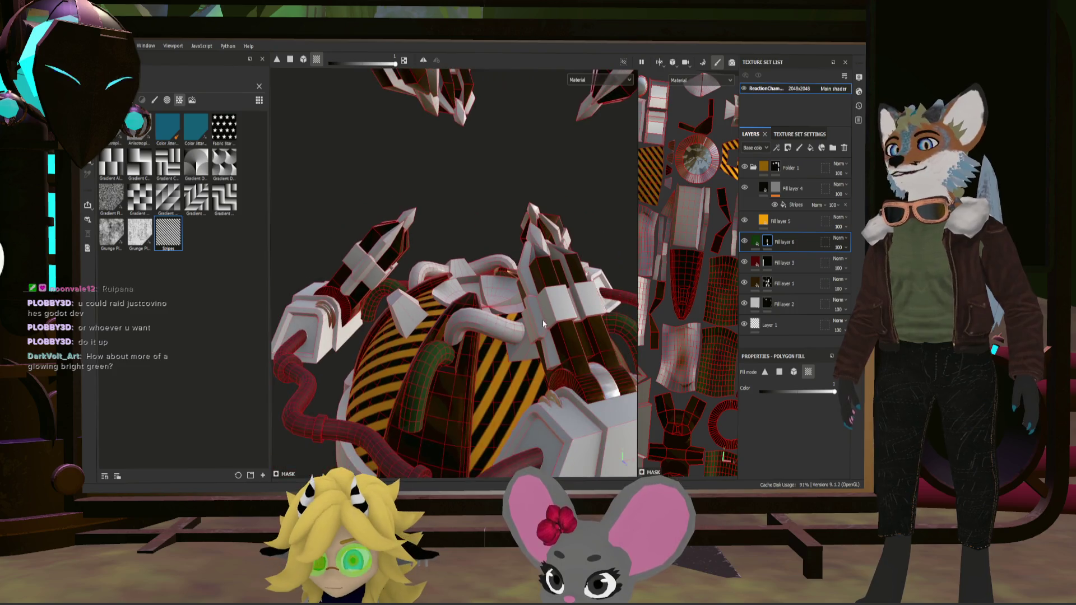
pyautogui.click(755, 242)
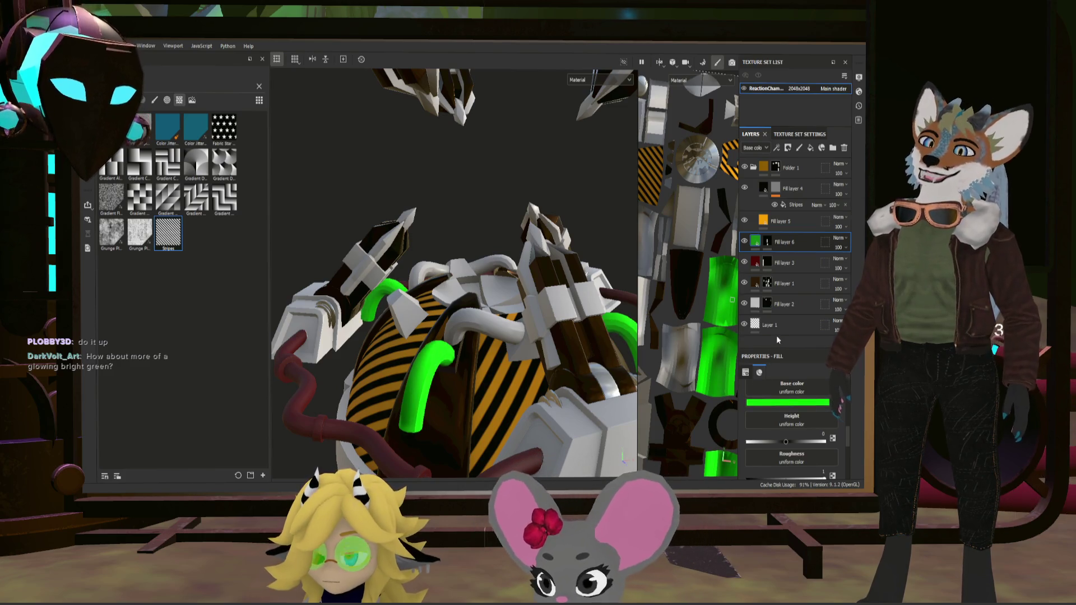
# Orbit and zoom around the reactor to inspect the cyan pipes and striped base.
pyautogui.moveTo(482, 314); pyautogui.dragTo(569, 336)
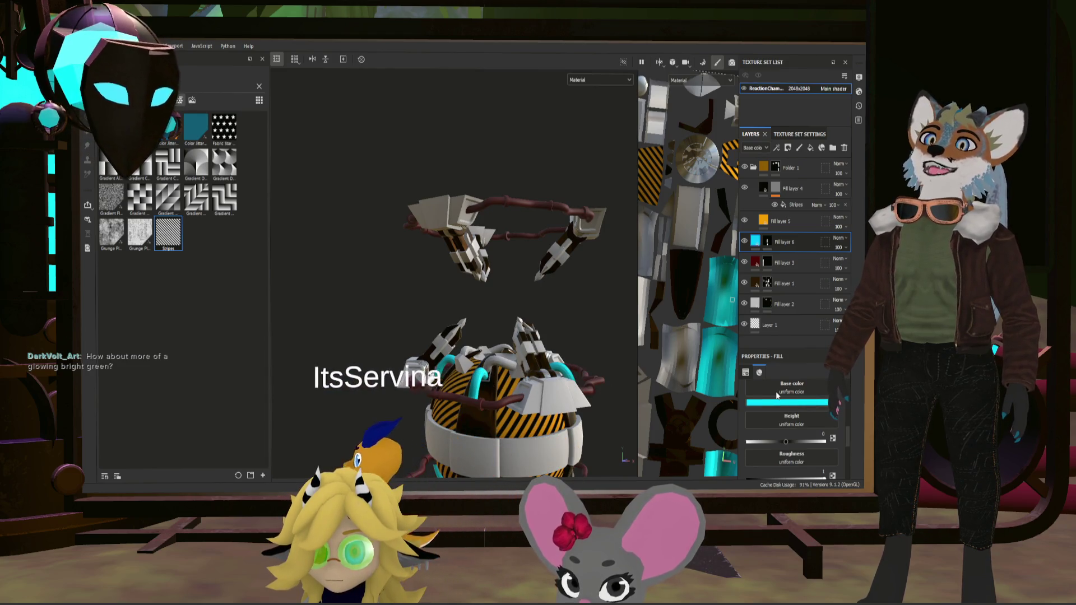
pyautogui.moveTo(500, 365); pyautogui.dragTo(493, 352)
pyautogui.scroll(3)
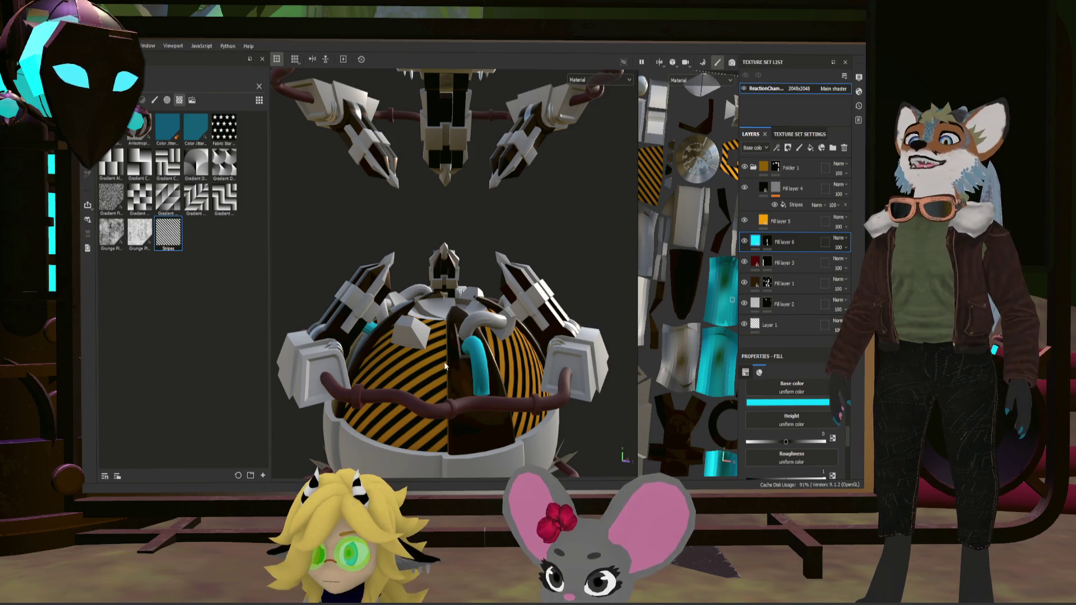
pyautogui.moveTo(546, 381); pyautogui.dragTo(563, 347)
pyautogui.scroll(3)
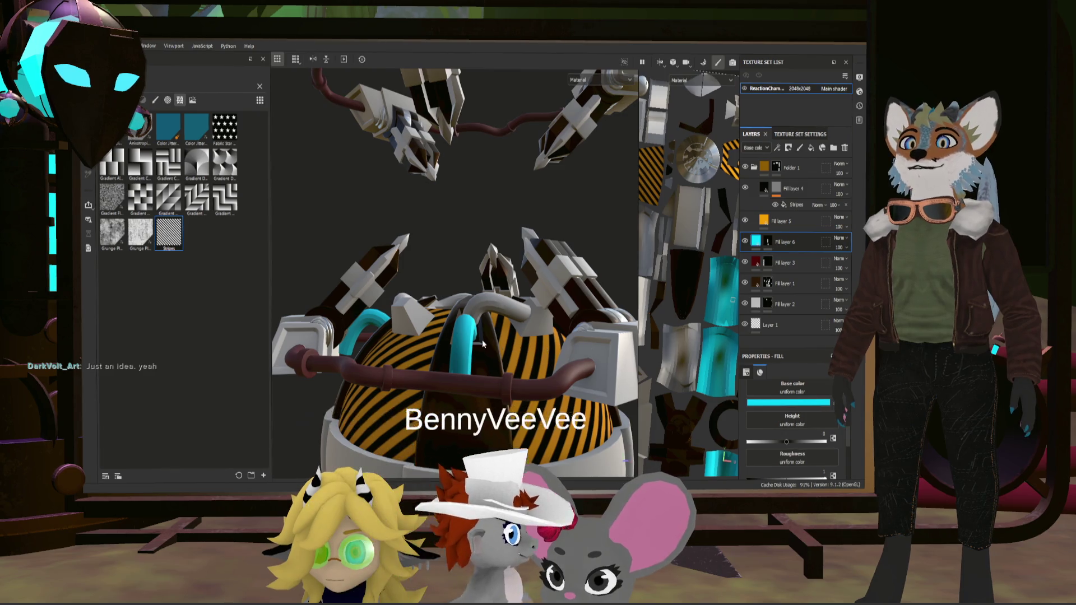
pyautogui.moveTo(499, 353); pyautogui.dragTo(639, 378)
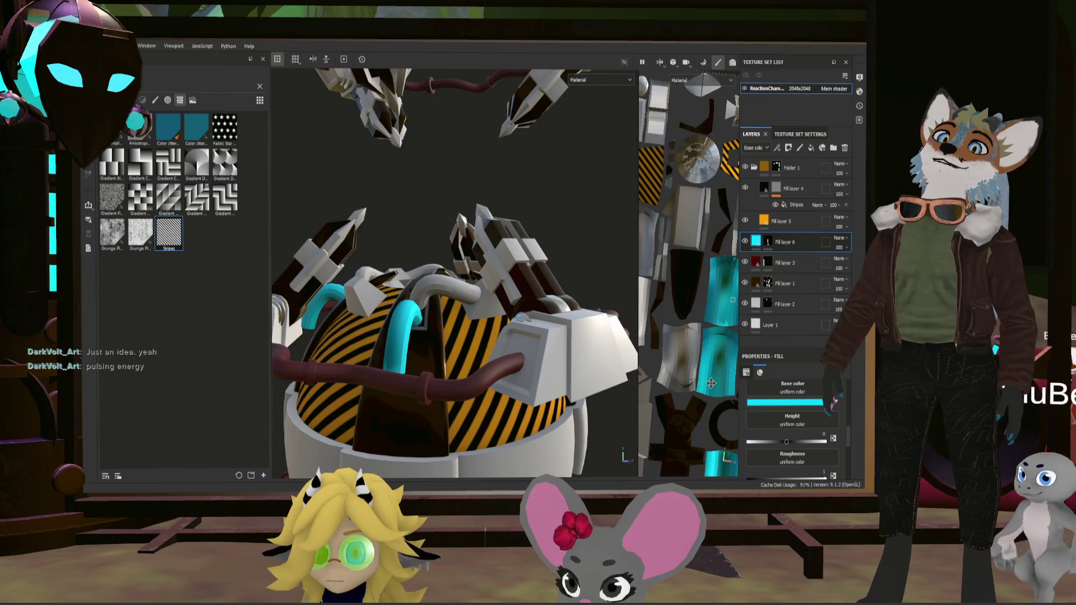
# Set Fill layer 6's metallic to 1 and orbit to check the glowing cyan pipes.
pyautogui.scroll(-3)
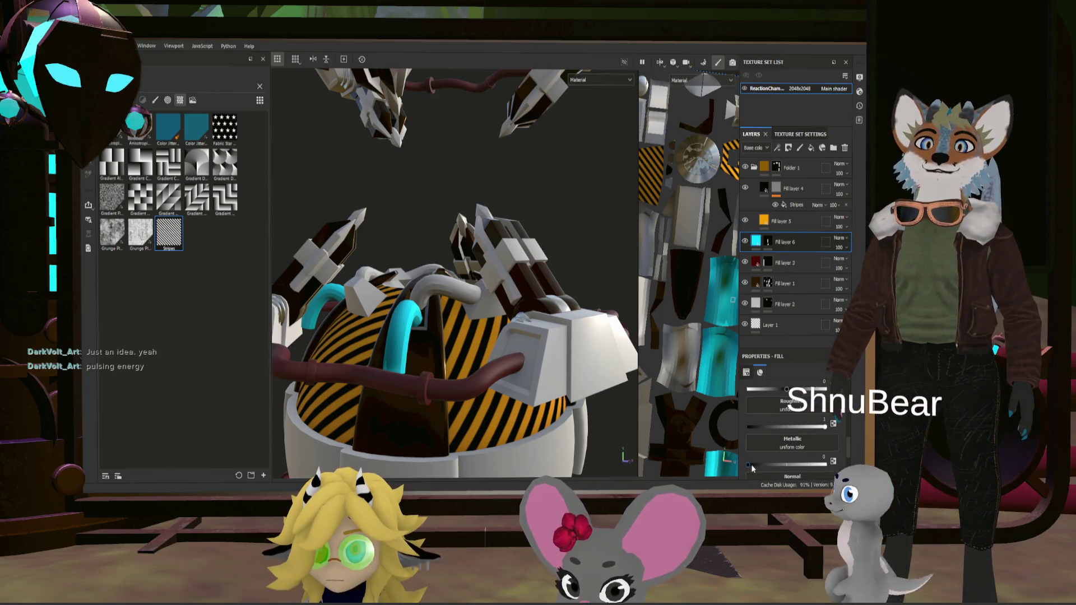
pyautogui.moveTo(804, 467); pyautogui.dragTo(846, 466)
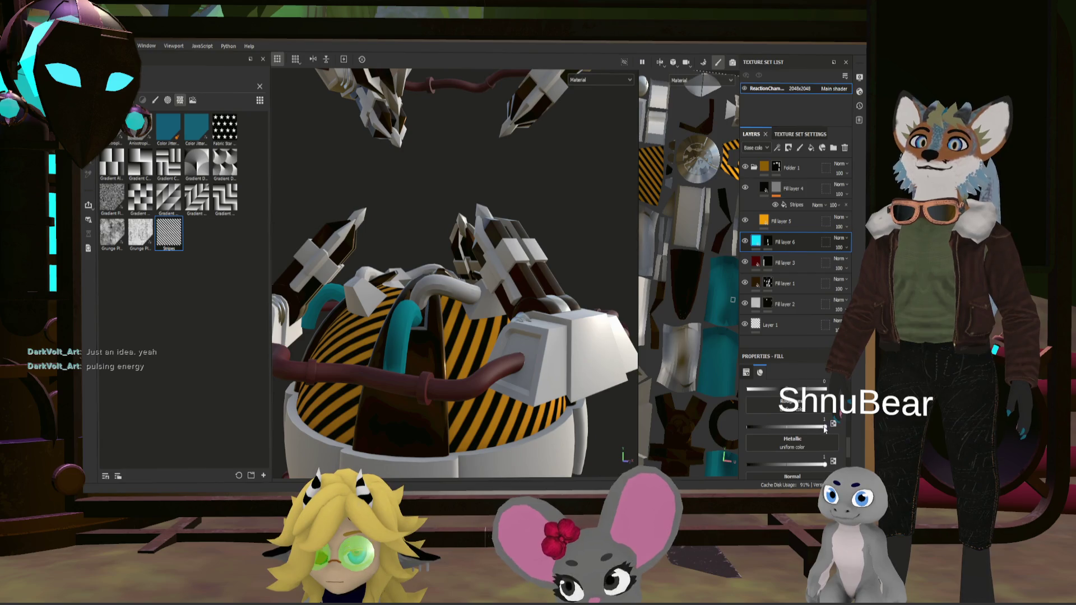
pyautogui.moveTo(586, 392); pyautogui.dragTo(765, 358)
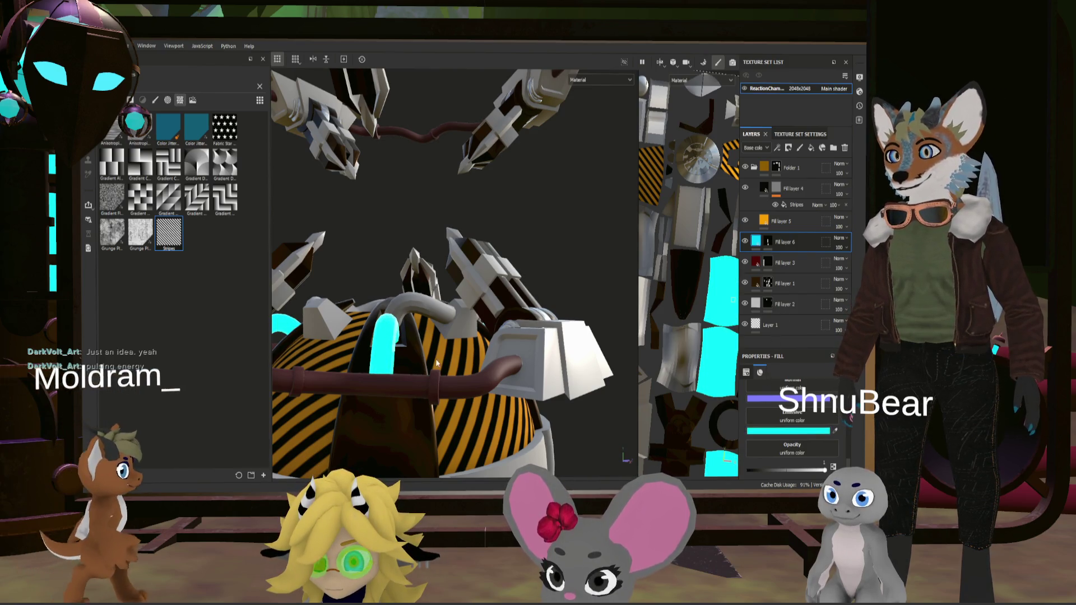
pyautogui.moveTo(426, 347); pyautogui.dragTo(433, 365)
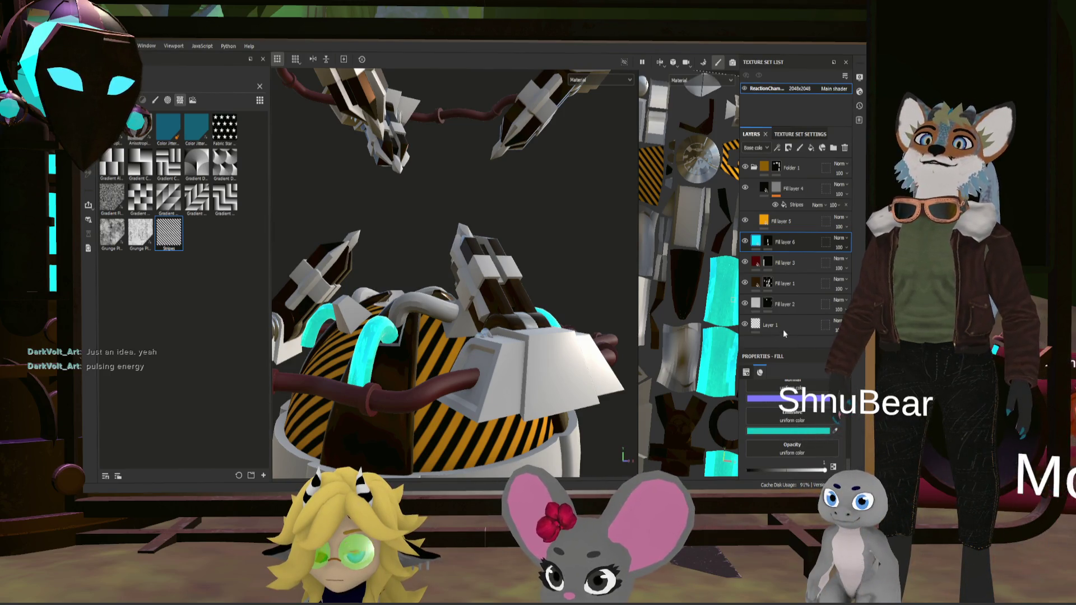
pyautogui.moveTo(504, 336); pyautogui.dragTo(543, 359)
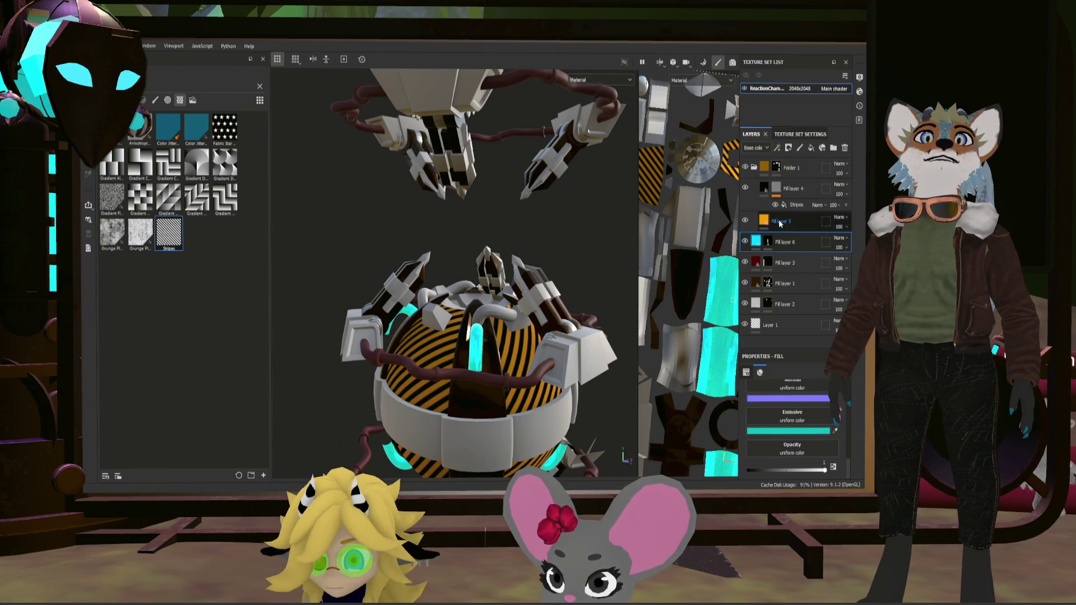
# Lower the Stripes tiling in Fill layer 4's mask to 2.52 and inspect the wider stripes.
pyautogui.click(795, 204)
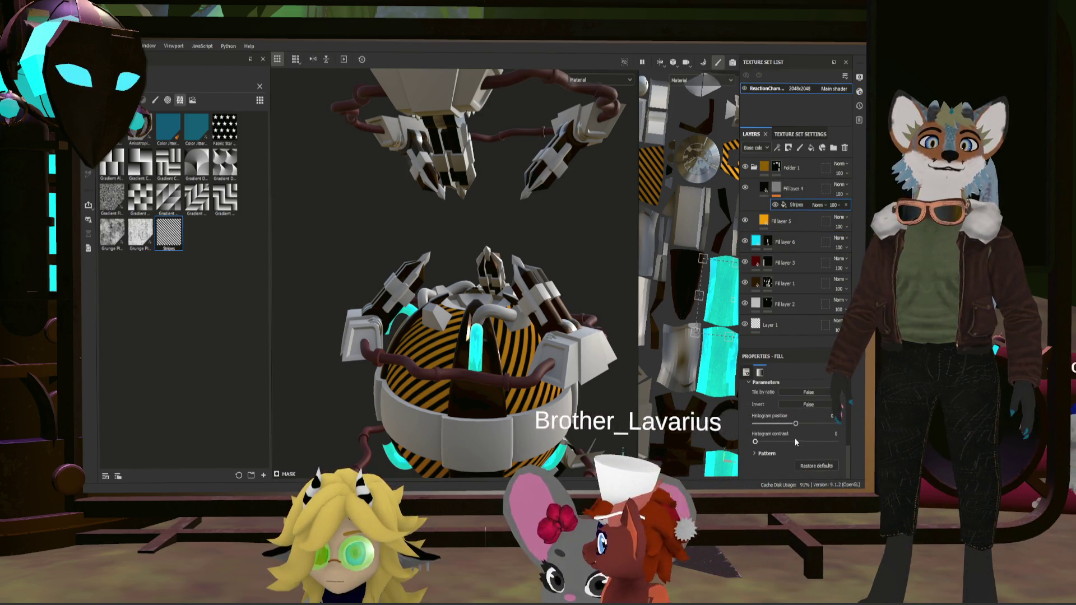
pyautogui.scroll(-3)
pyautogui.moveTo(785, 416); pyautogui.dragTo(786, 415)
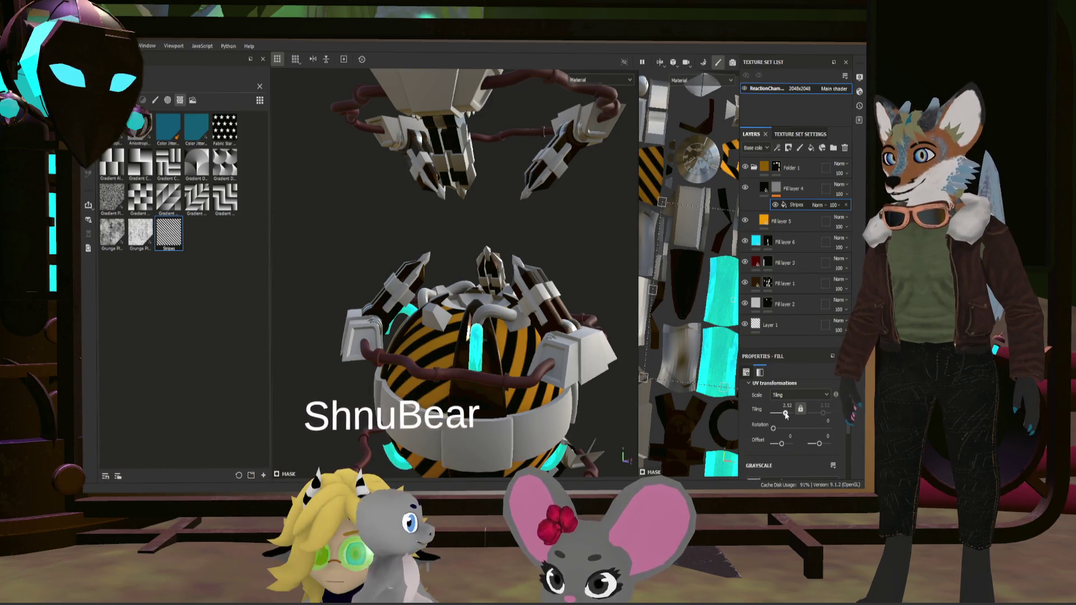
pyautogui.moveTo(486, 381); pyautogui.dragTo(514, 352)
pyautogui.scroll(-3)
pyautogui.scroll(3)
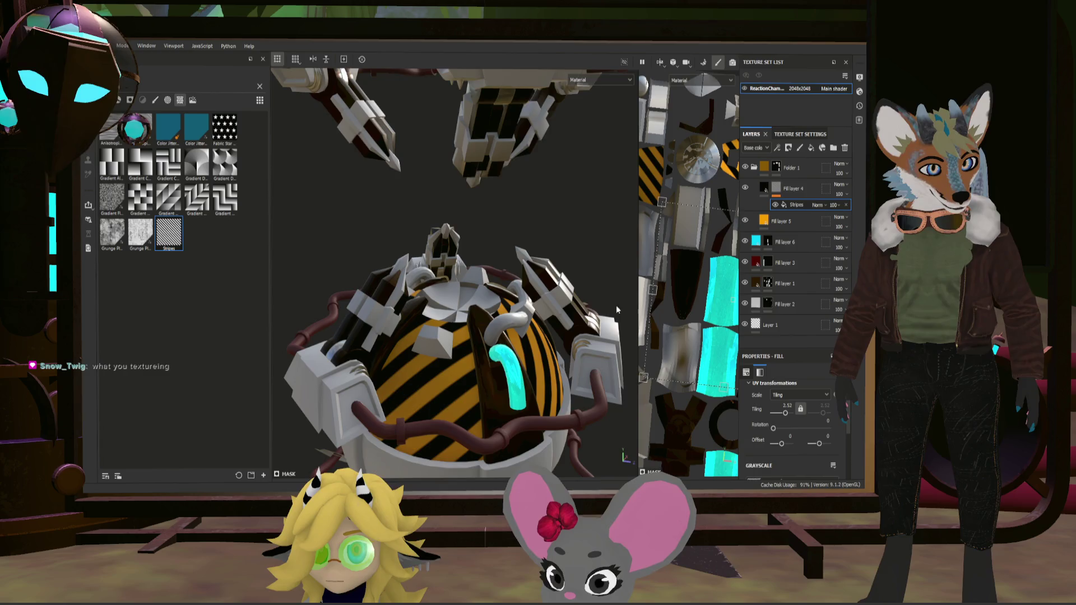
pyautogui.moveTo(616, 310); pyautogui.dragTo(576, 312)
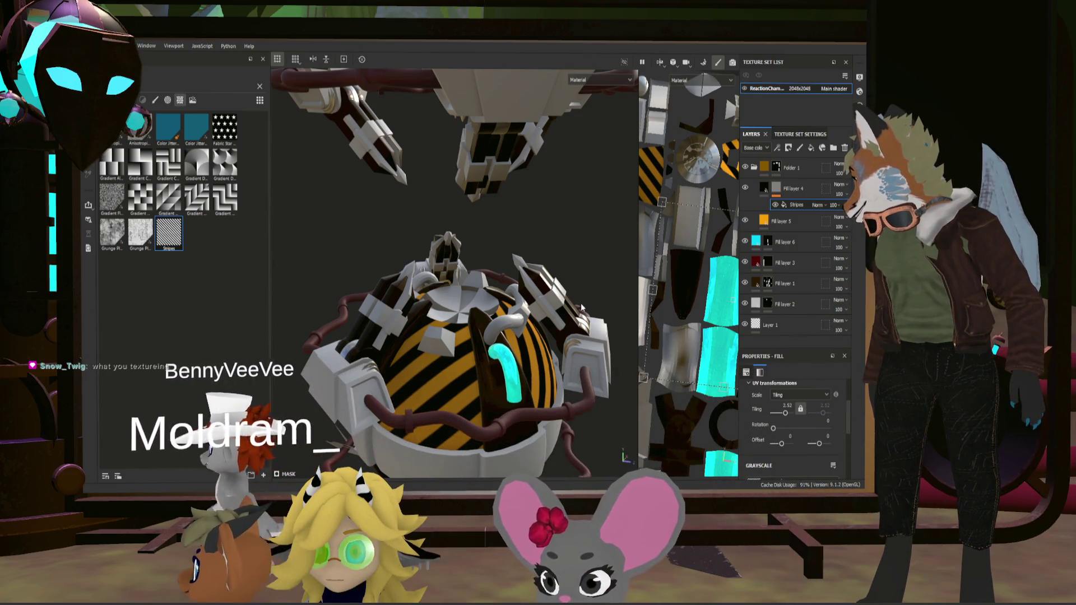
pyautogui.moveTo(581, 307); pyautogui.dragTo(541, 355)
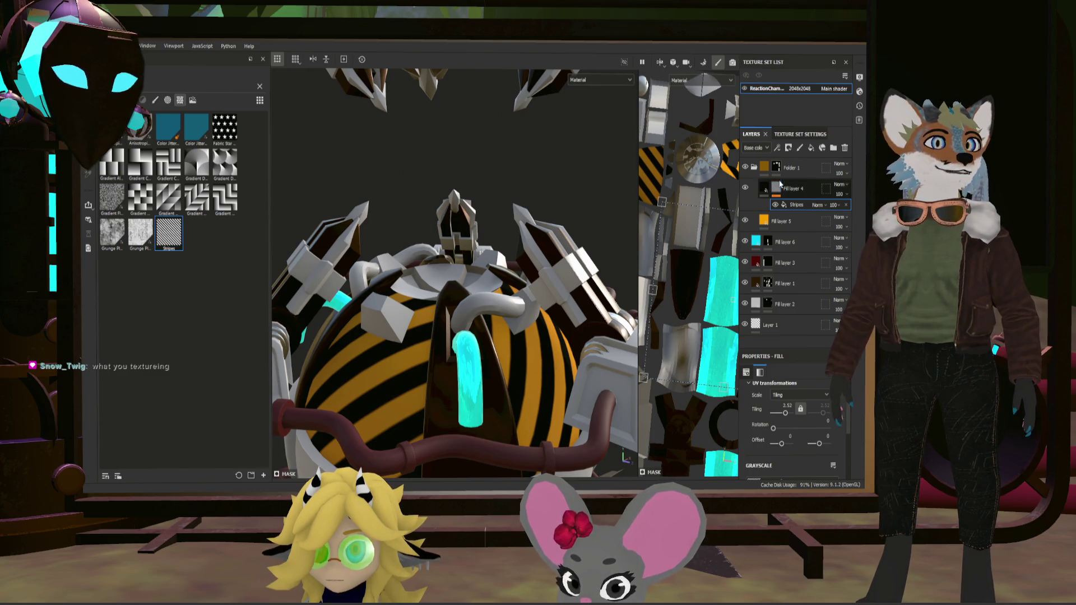
# Erase the hazard stripes from the dome's right panel by filling it black on the stripes mask.
pyautogui.click(776, 166)
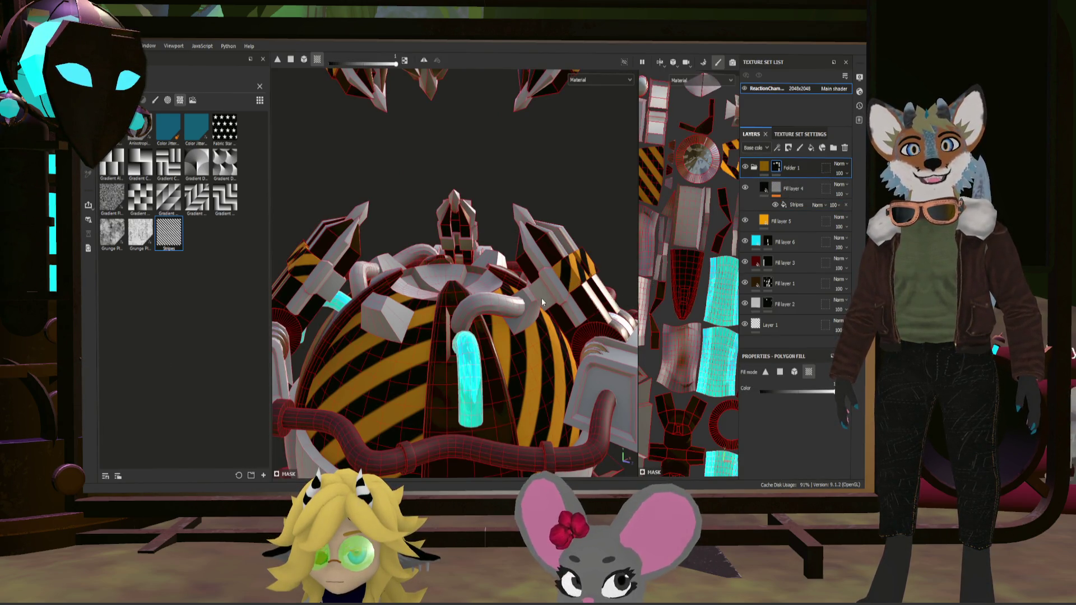
pyautogui.moveTo(515, 301); pyautogui.dragTo(392, 291)
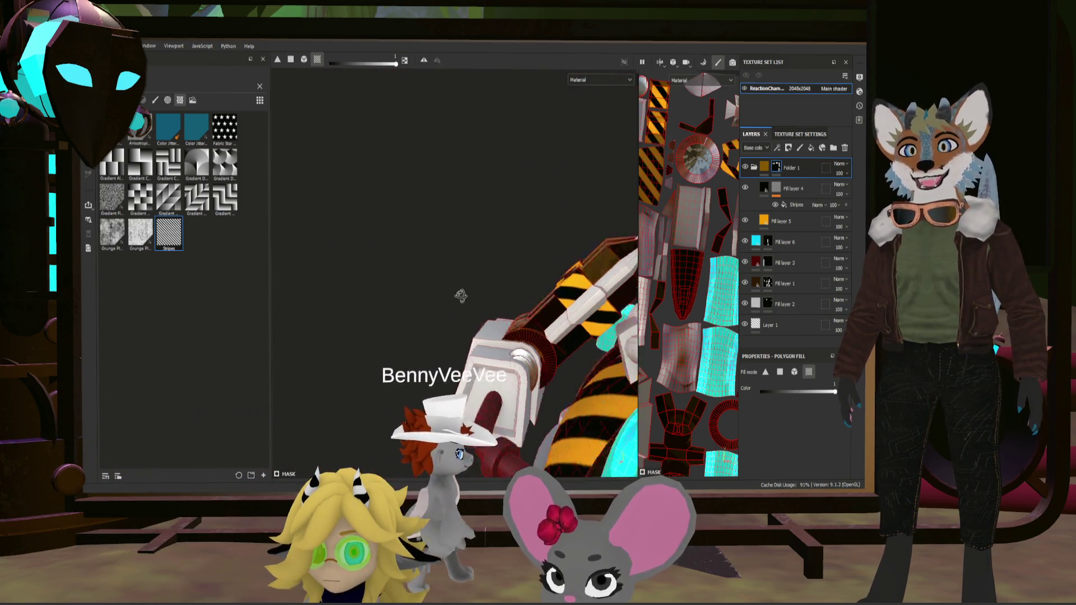
pyautogui.scroll(-3)
pyautogui.moveTo(523, 332); pyautogui.dragTo(509, 296)
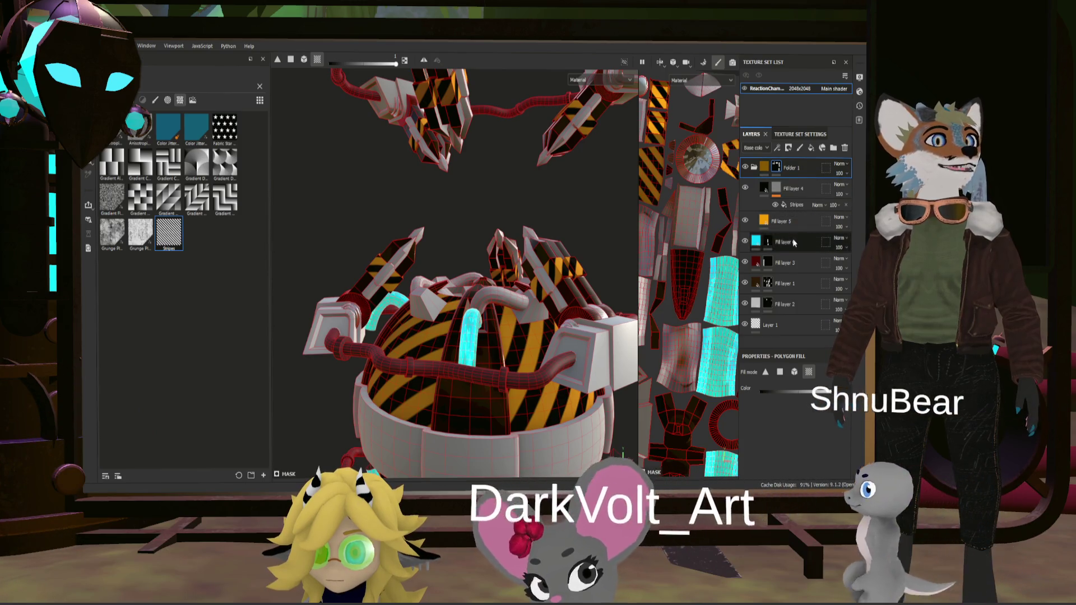
pyautogui.press('x')
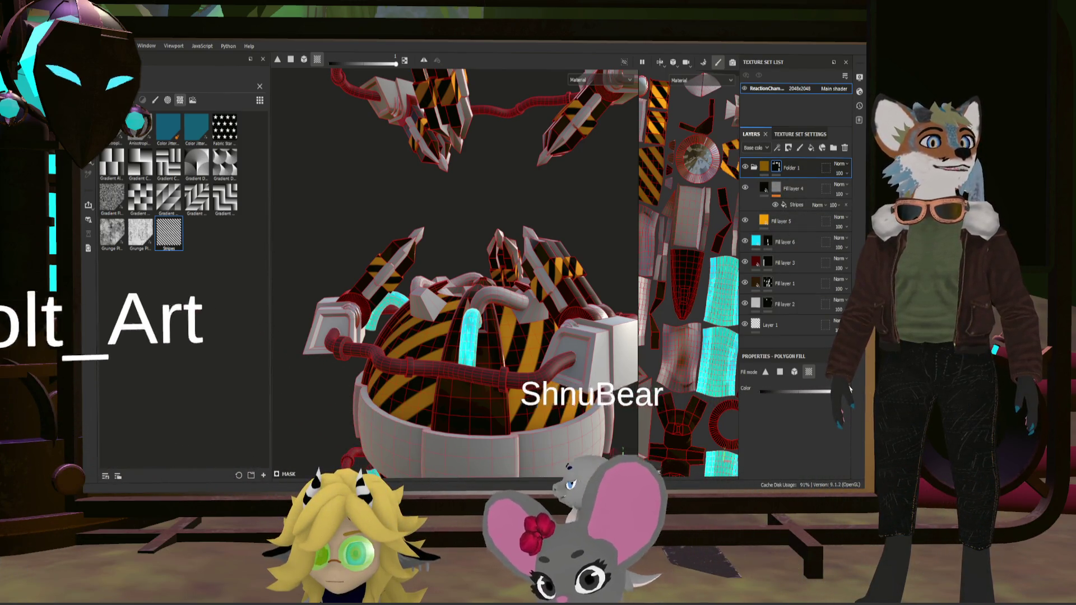
pyautogui.click(503, 414)
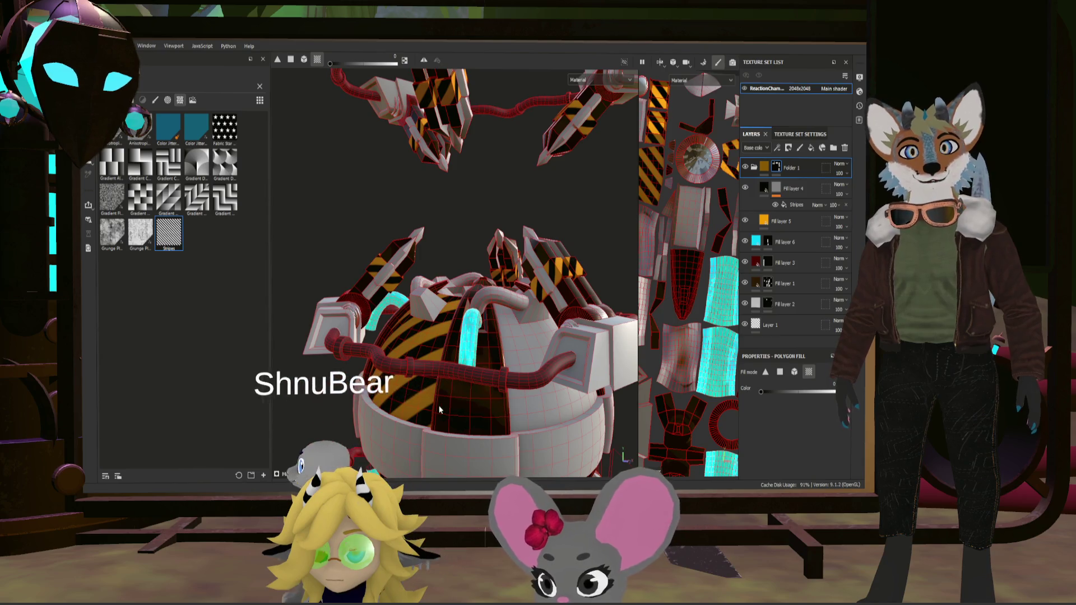
pyautogui.moveTo(405, 410); pyautogui.dragTo(517, 327)
pyautogui.moveTo(435, 338); pyautogui.dragTo(549, 258)
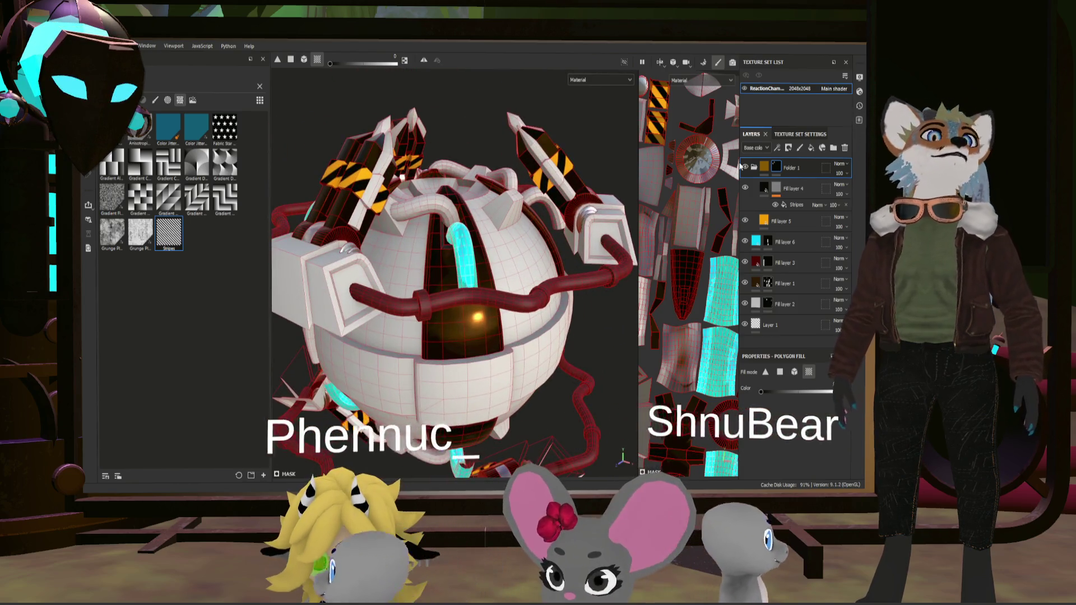
# Collapse Folder 1 and add a new fill layer above Fill layer 3.
pyautogui.click(754, 167)
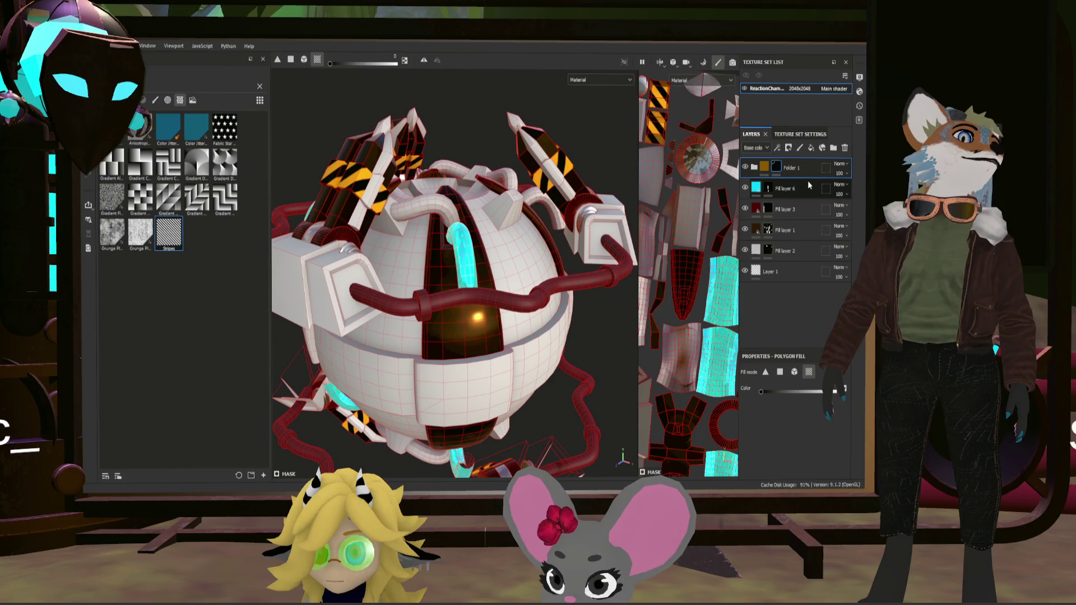
pyautogui.click(794, 210)
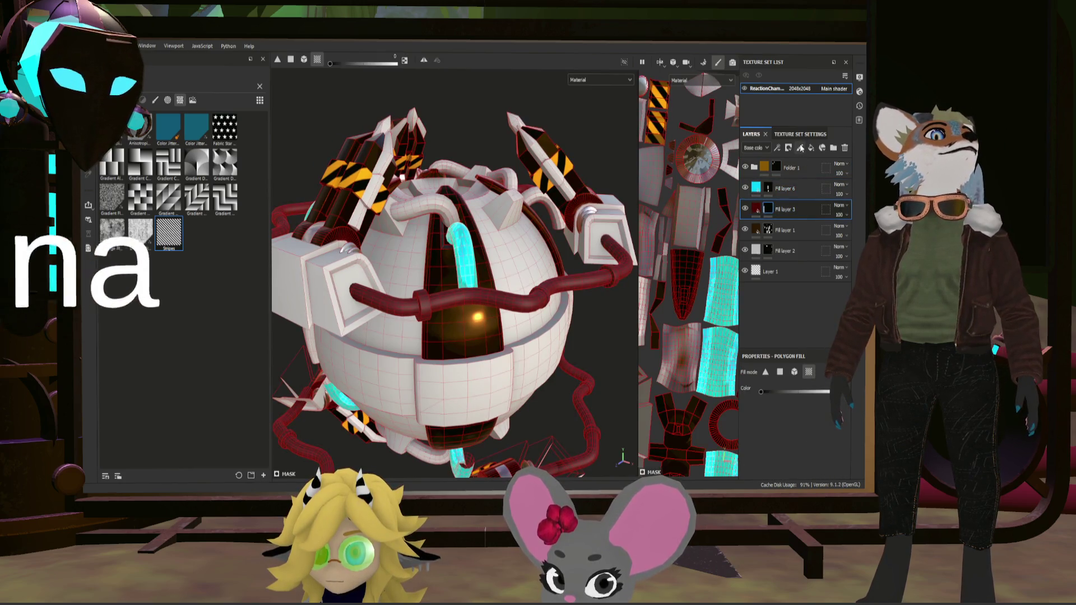
pyautogui.click(788, 146)
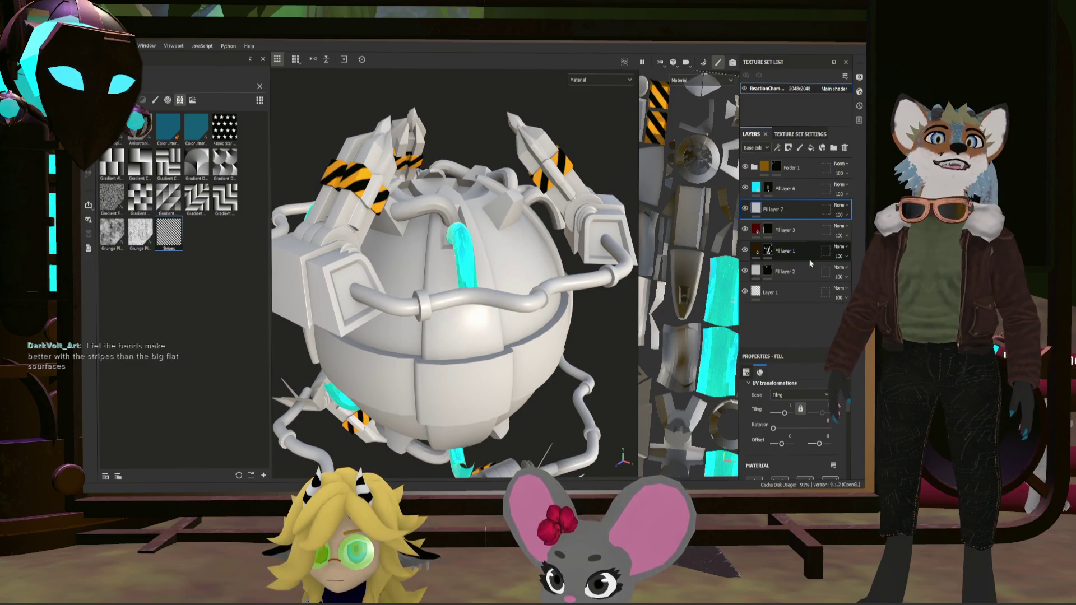
pyautogui.moveTo(521, 268); pyautogui.dragTo(562, 247)
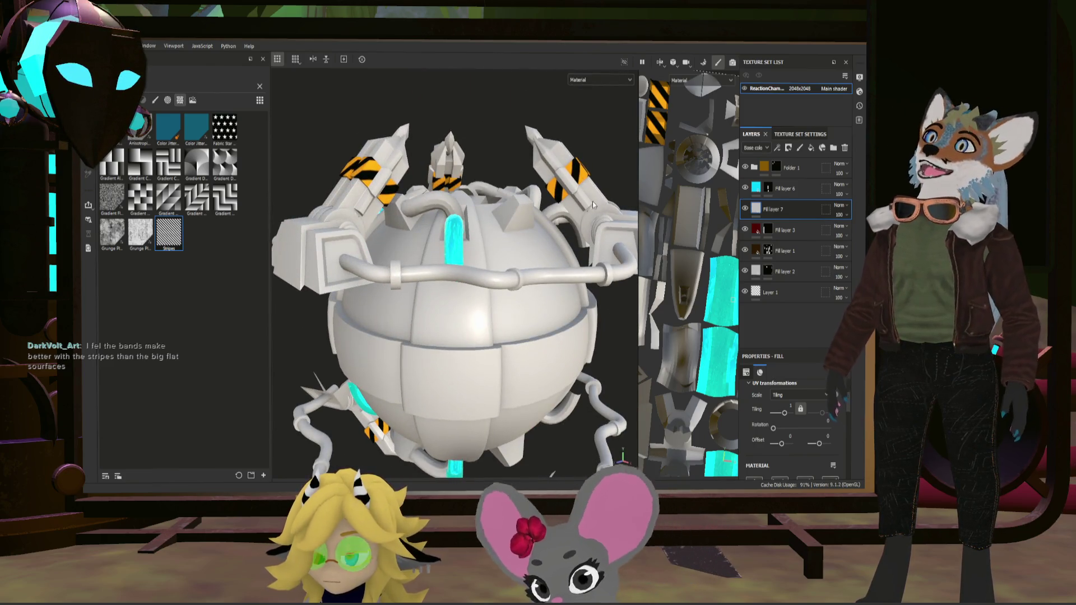
pyautogui.moveTo(593, 205); pyautogui.dragTo(559, 249)
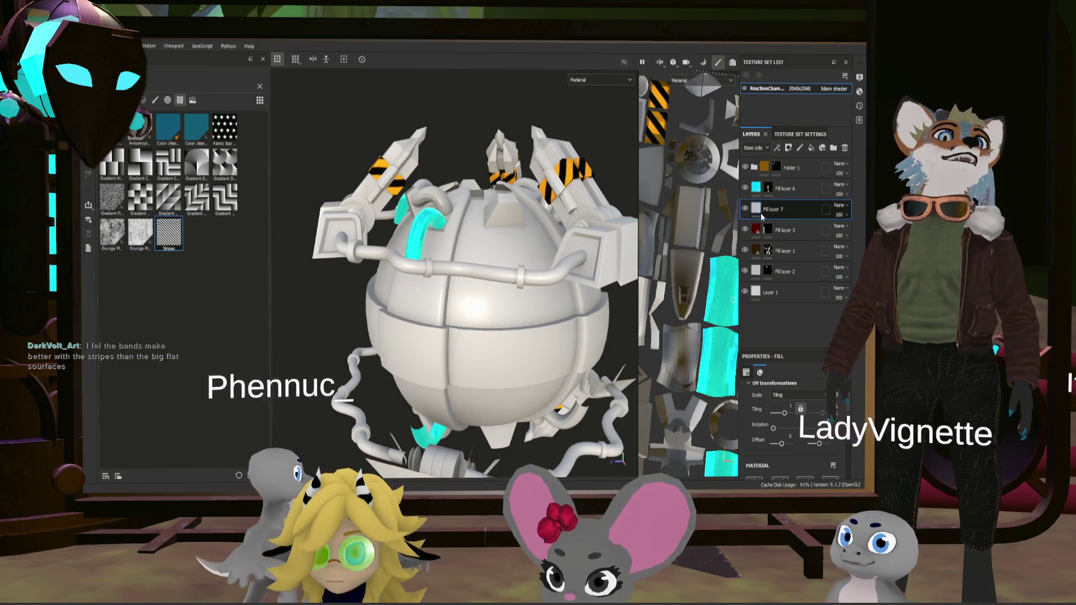
pyautogui.scroll(-3)
pyautogui.scroll(-3)
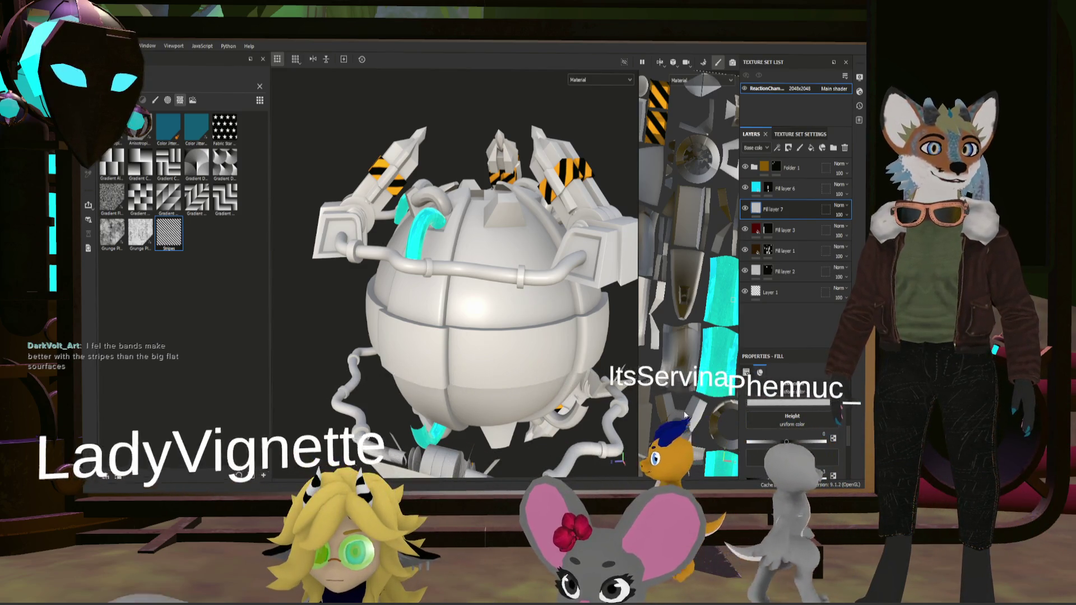
# Give the new layer a grey base colour, Metallic about 0.95 and Roughness 0.24.
pyautogui.click(782, 402)
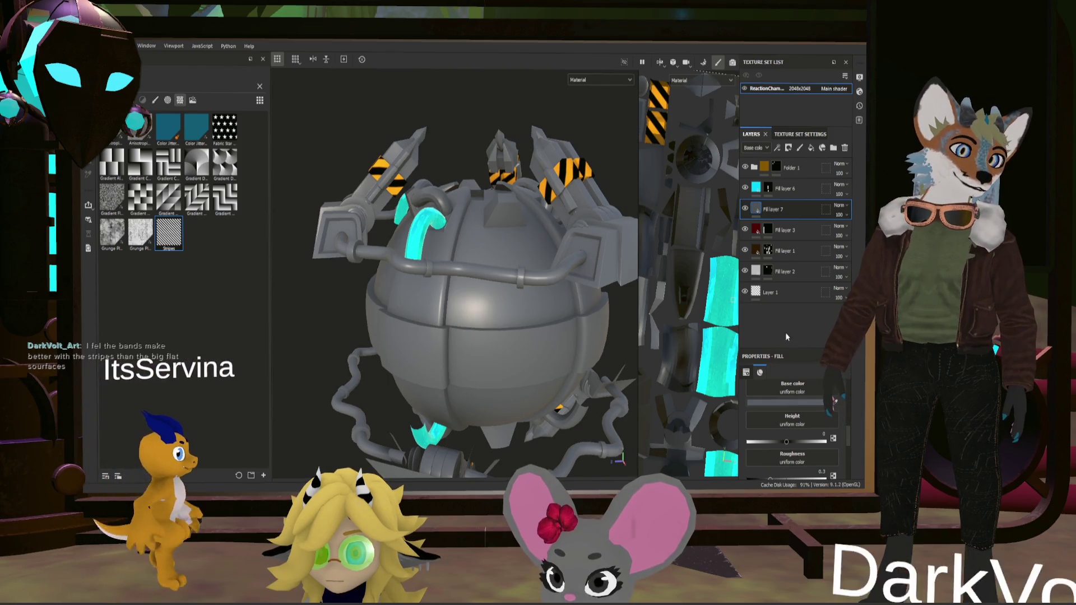
pyautogui.scroll(-3)
pyautogui.scroll(3)
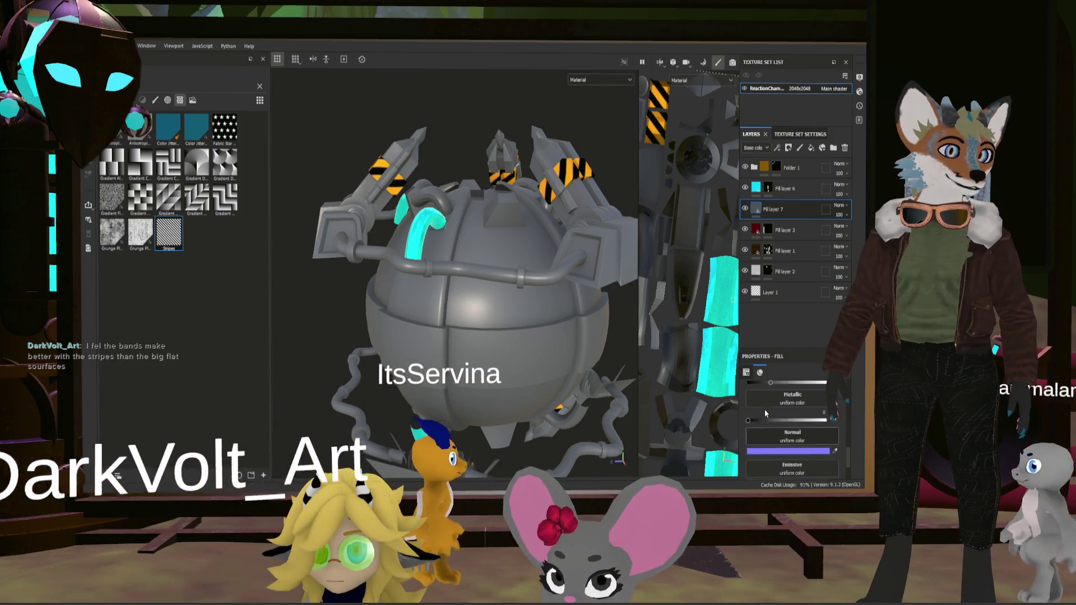
pyautogui.moveTo(759, 419); pyautogui.dragTo(827, 420)
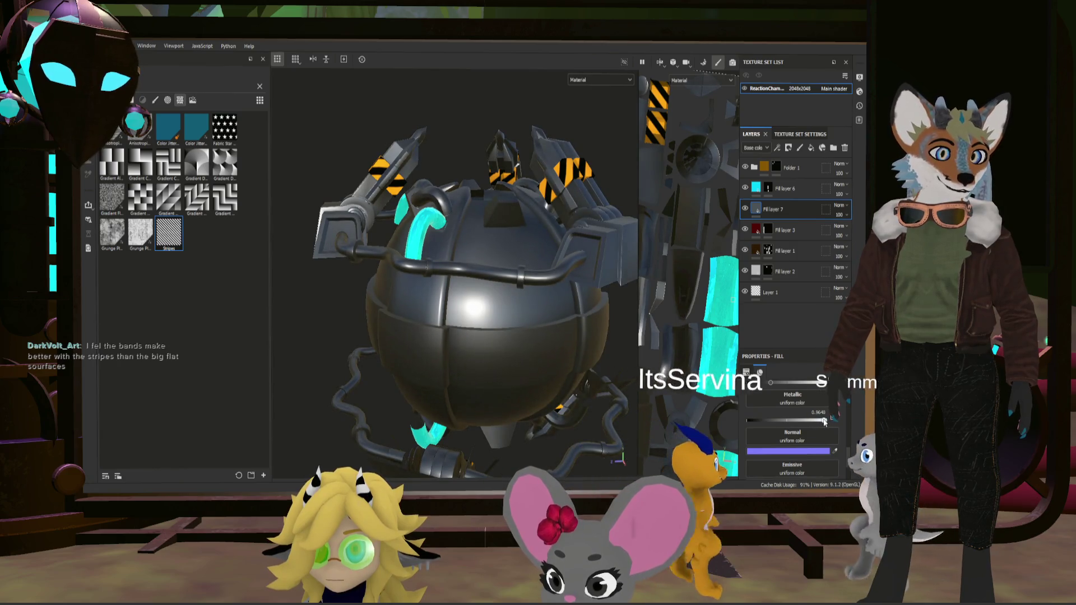
pyautogui.scroll(3)
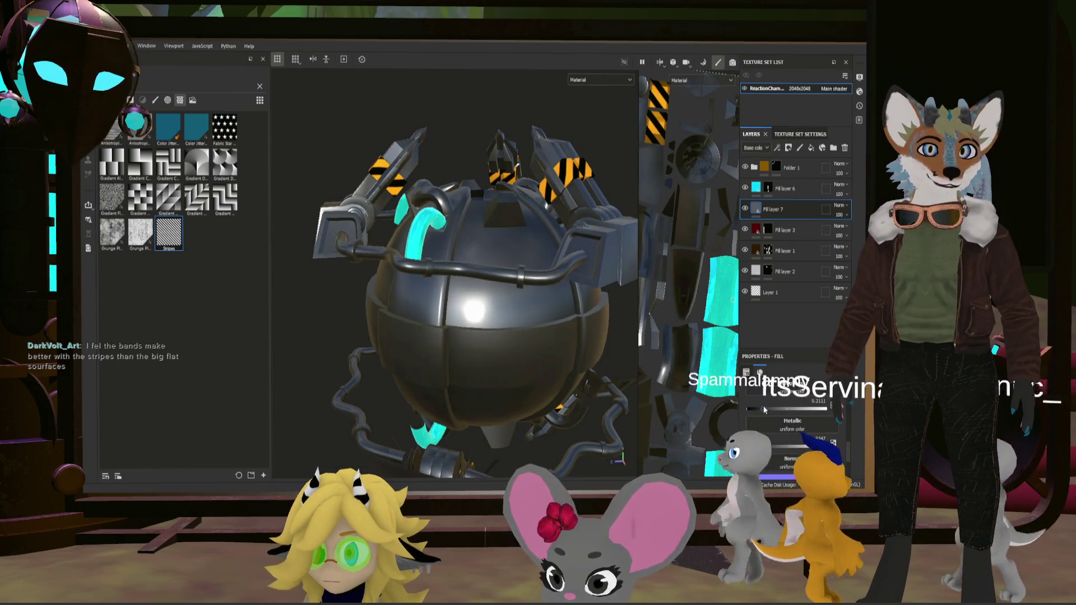
pyautogui.click(765, 408)
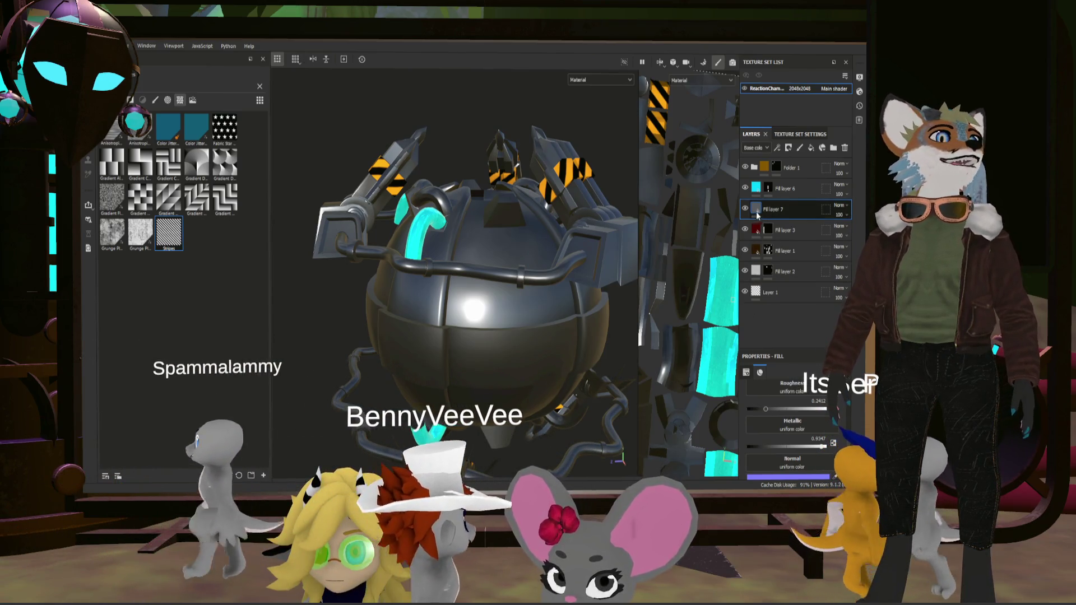
pyautogui.scroll(3)
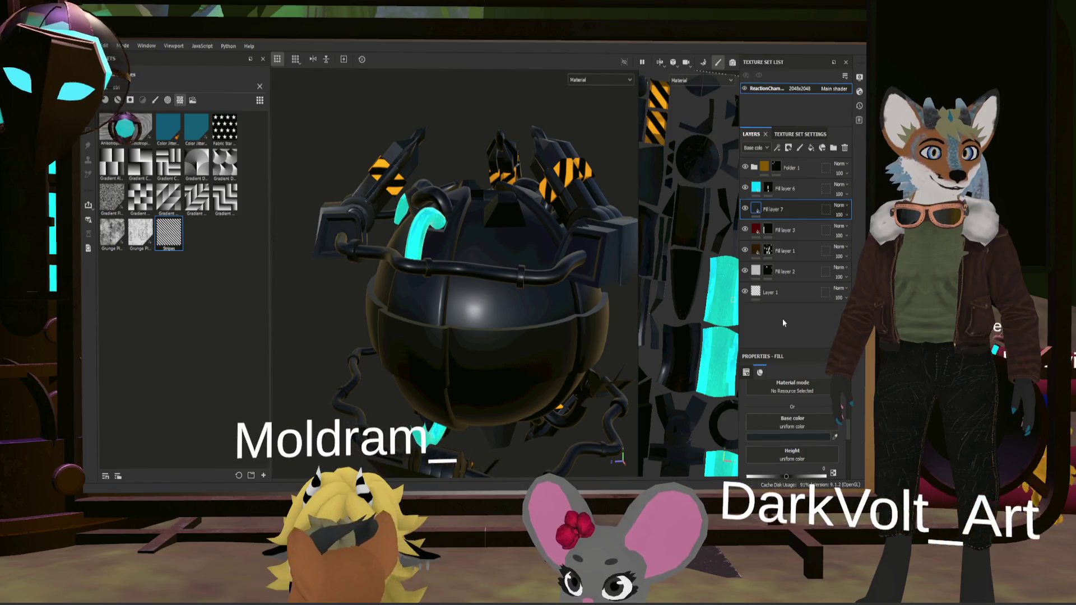
# Polygon-fill the sphere's lower middle band faces into Fill layer 7's gunmetal mask.
pyautogui.press('4')
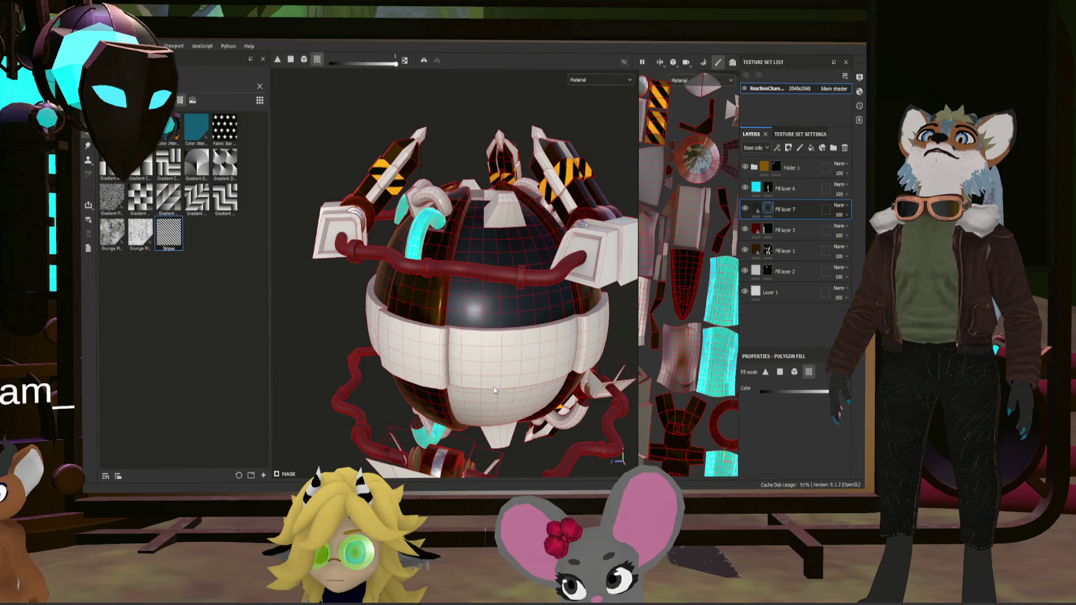
pyautogui.moveTo(525, 406); pyautogui.dragTo(415, 385)
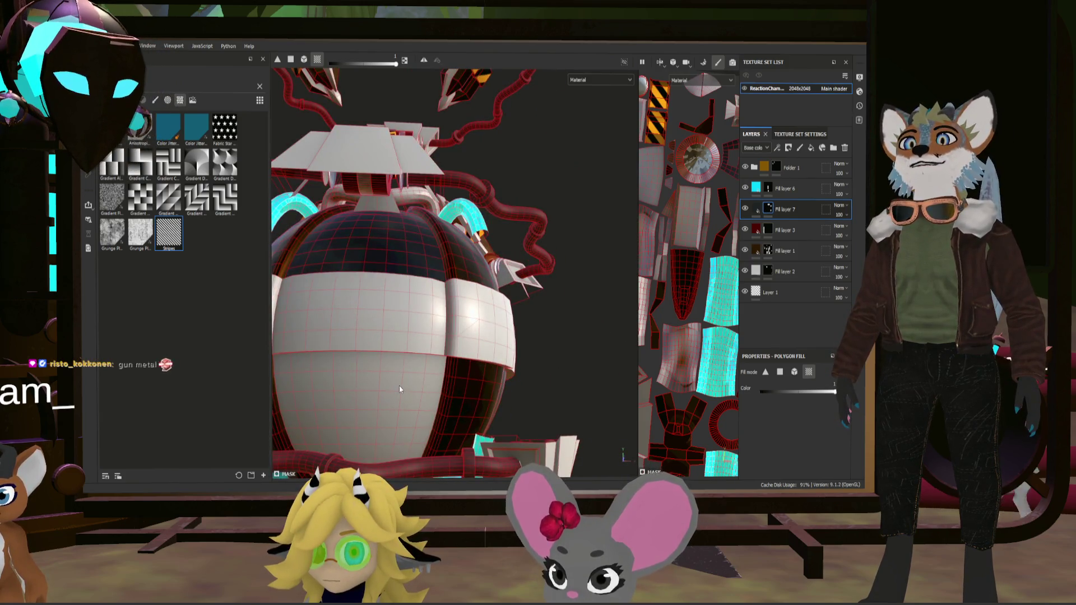
pyautogui.moveTo(344, 378); pyautogui.dragTo(592, 393)
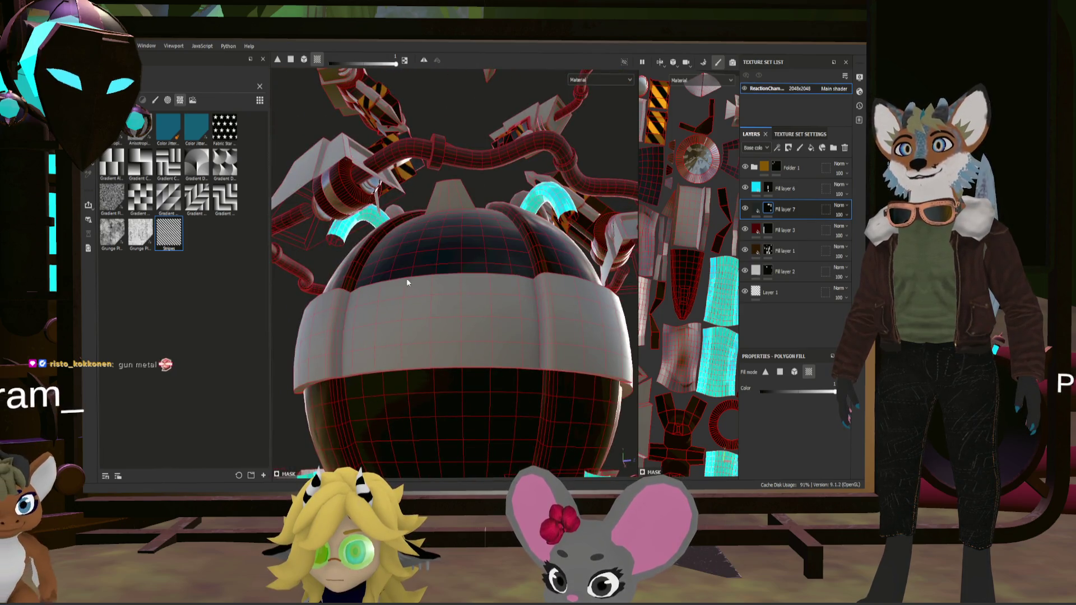
pyautogui.moveTo(407, 282); pyautogui.dragTo(531, 333)
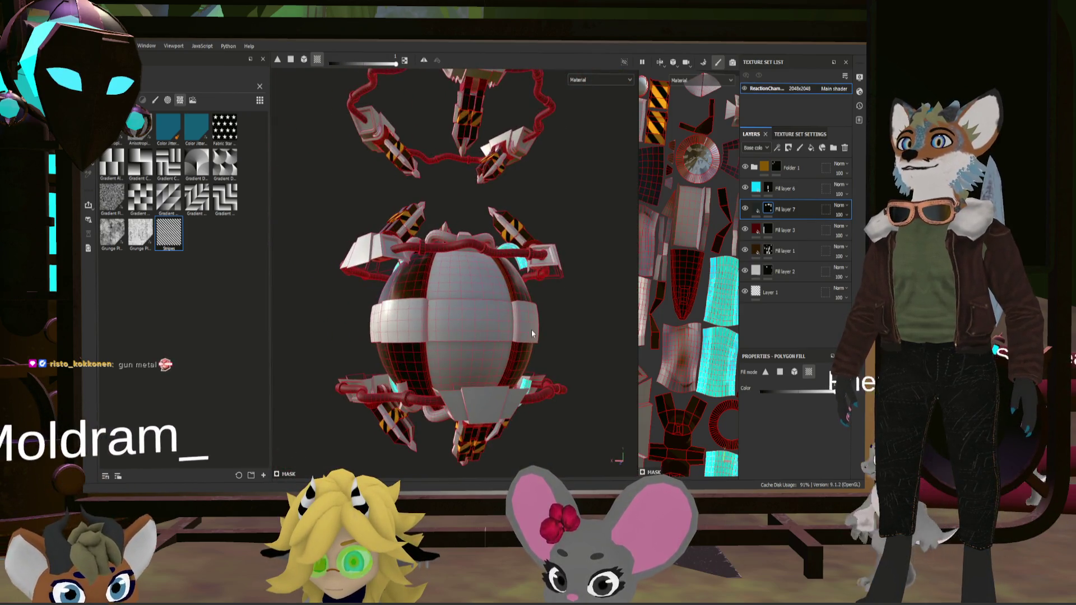
pyautogui.click(478, 358)
pyautogui.moveTo(452, 369); pyautogui.dragTo(477, 363)
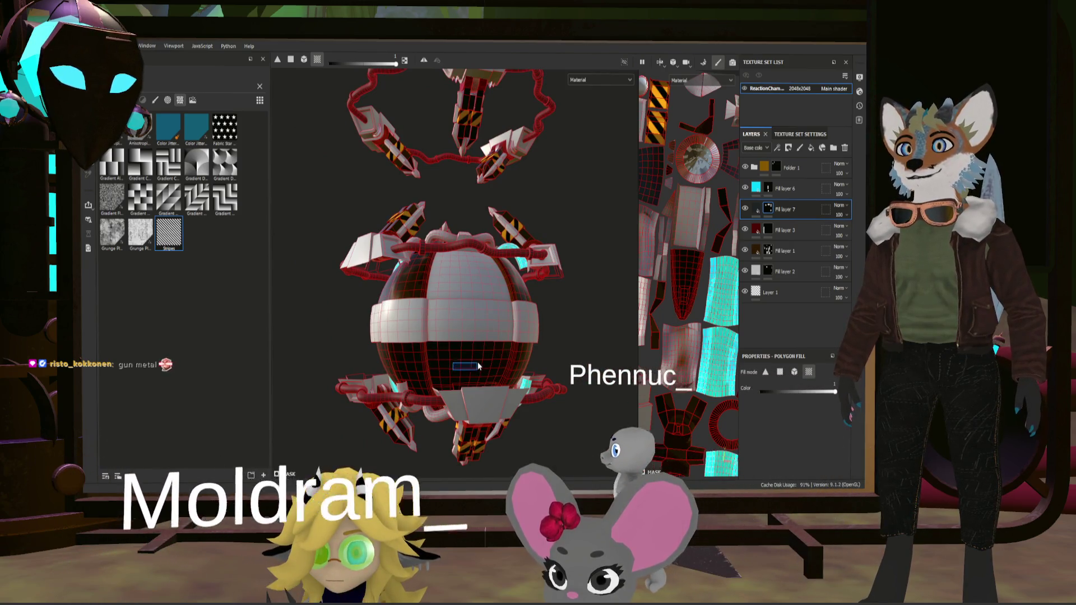
pyautogui.moveTo(425, 317); pyautogui.dragTo(508, 312)
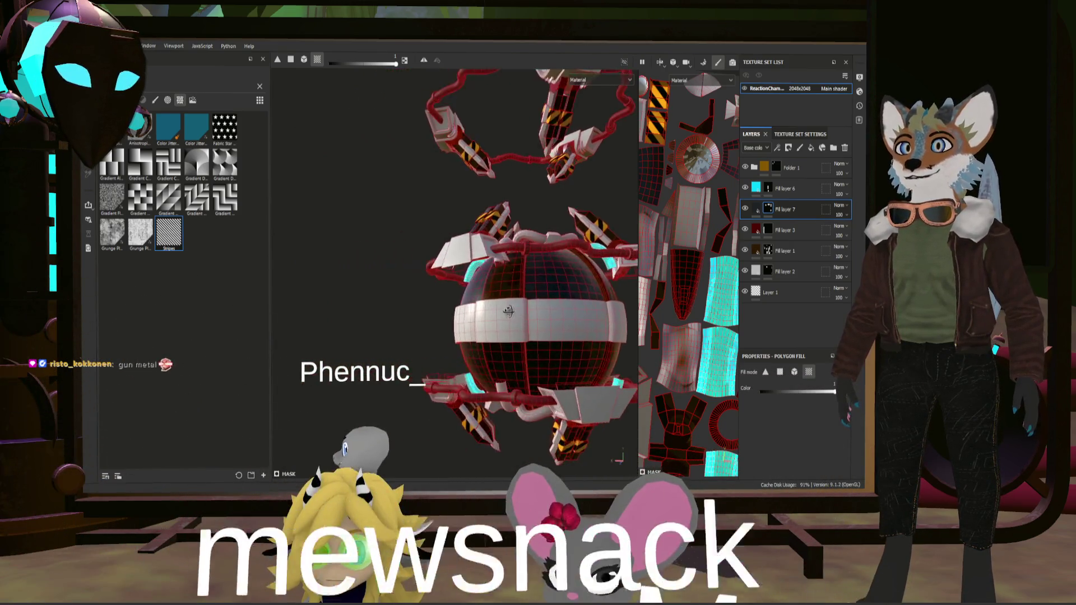
pyautogui.moveTo(509, 311); pyautogui.dragTo(703, 361)
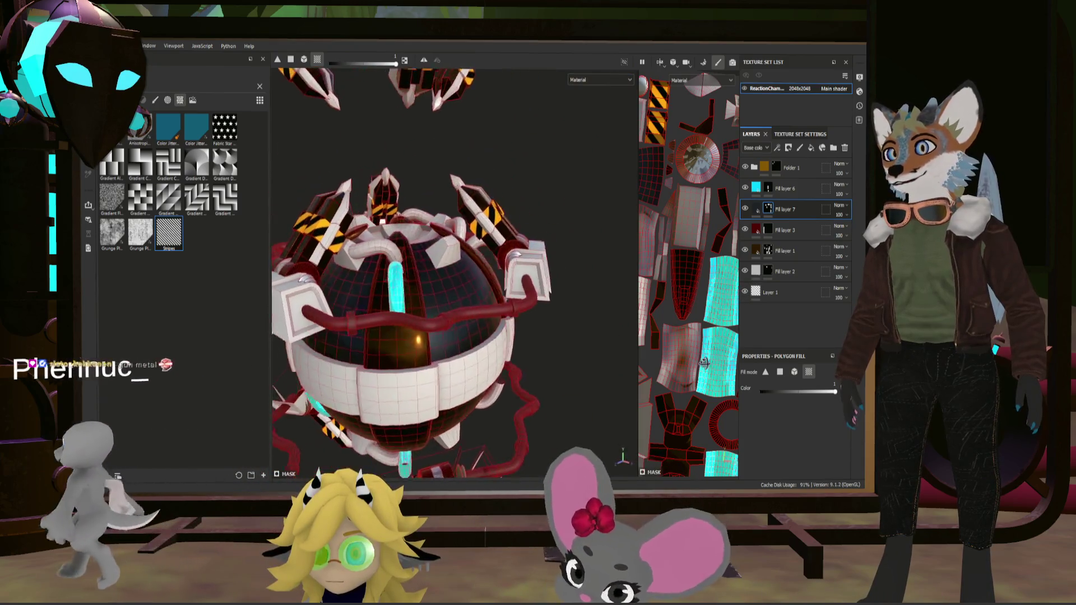
pyautogui.press('1')
pyautogui.moveTo(557, 353); pyautogui.dragTo(395, 334)
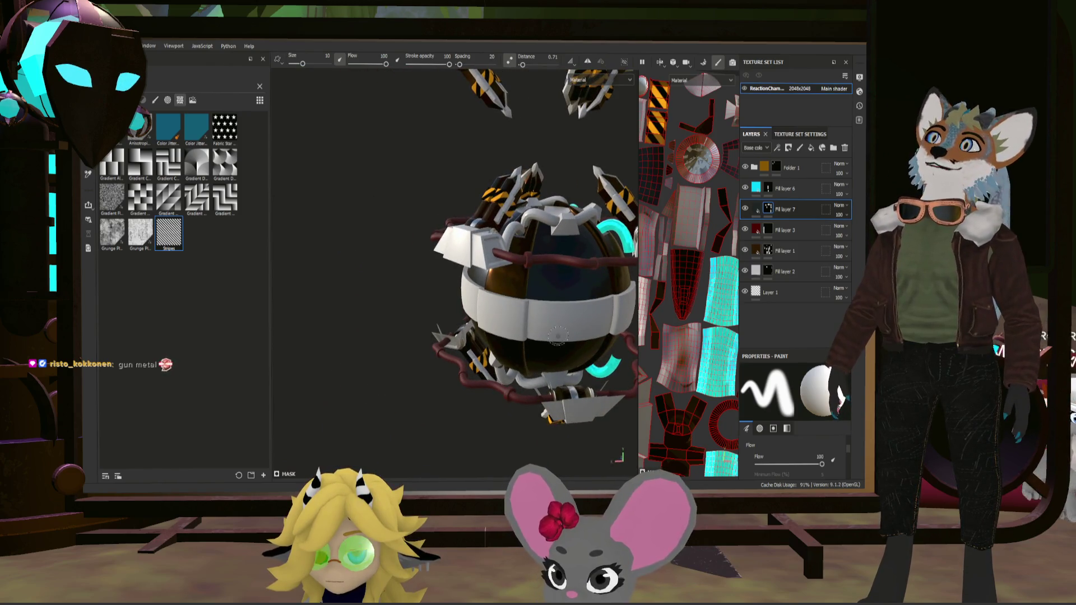
pyautogui.moveTo(558, 335); pyautogui.dragTo(499, 374)
pyautogui.scroll(3)
pyautogui.scroll(-3)
pyautogui.scroll(-3)
pyautogui.scroll(-3)
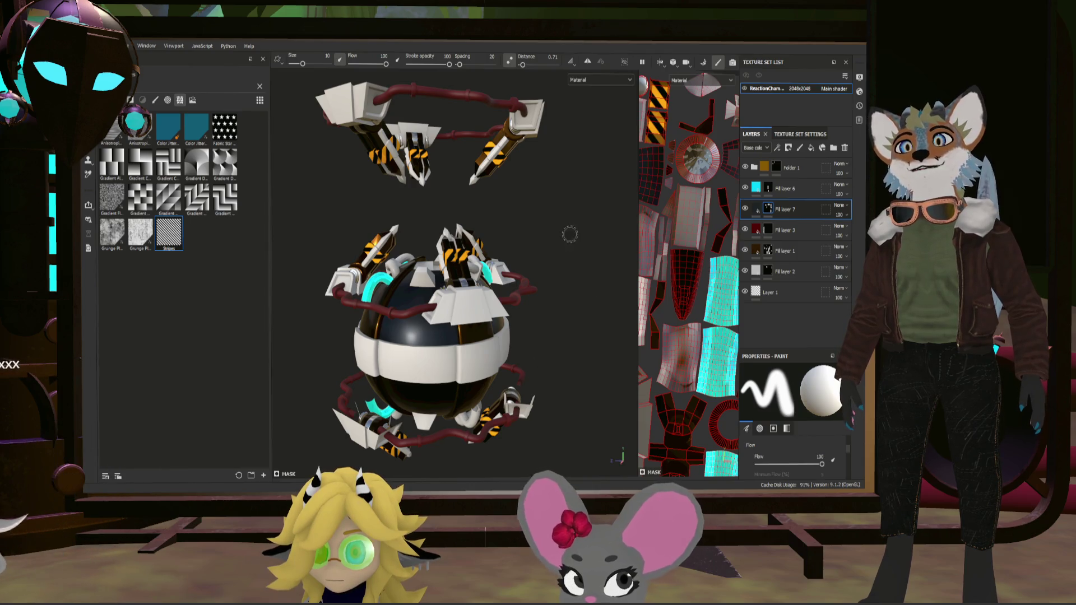
pyautogui.moveTo(557, 266); pyautogui.dragTo(550, 296)
pyautogui.scroll(3)
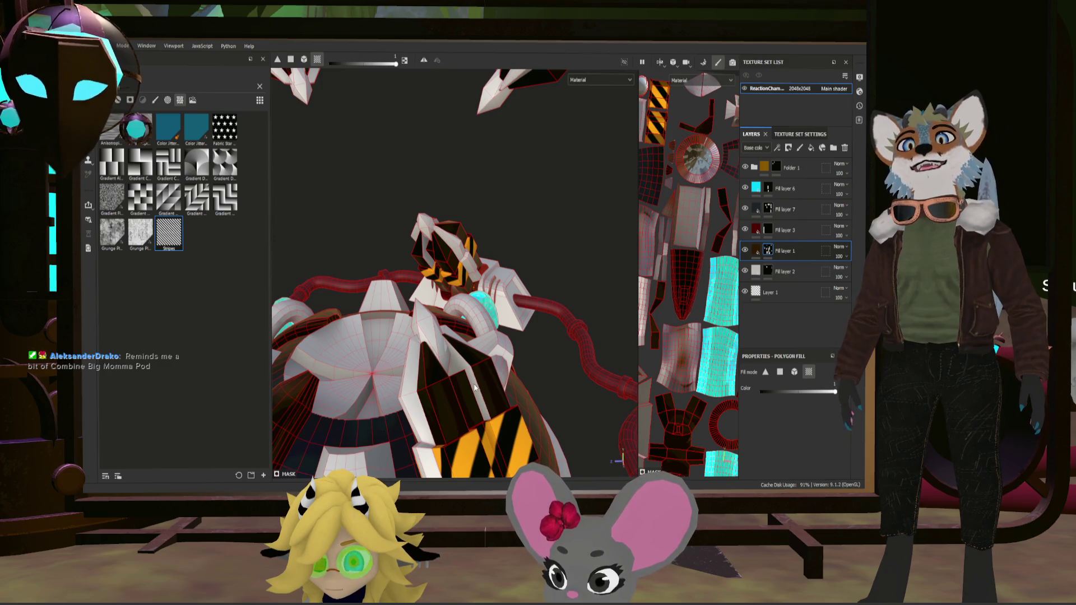
# Inspect the striped arms and select the gunmetal Fill layer 7 for more mask edits.
pyautogui.moveTo(469, 380); pyautogui.dragTo(525, 380)
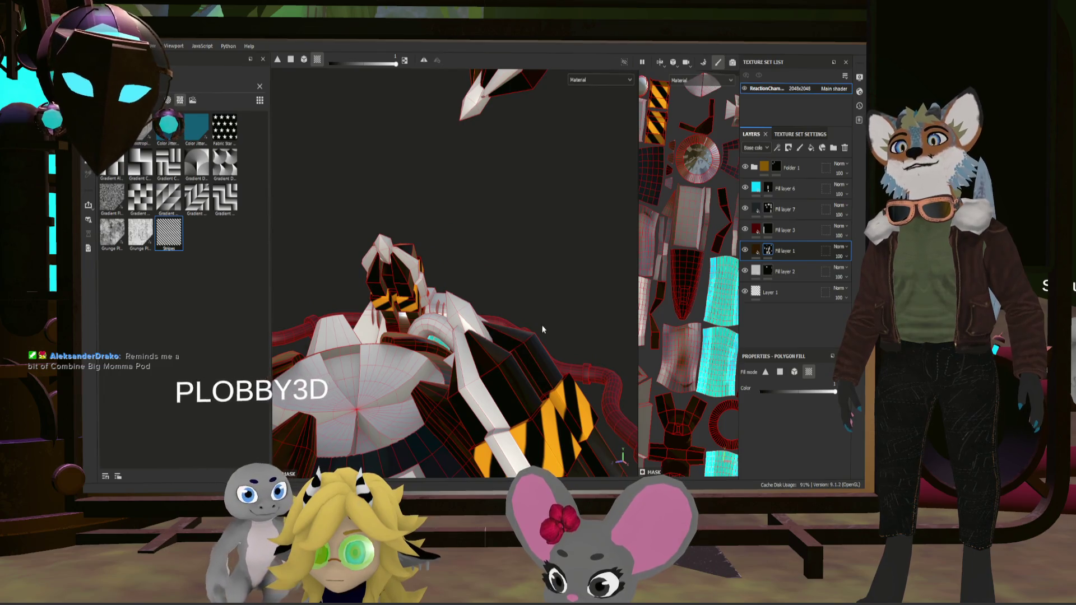
pyautogui.moveTo(541, 329); pyautogui.dragTo(330, 302)
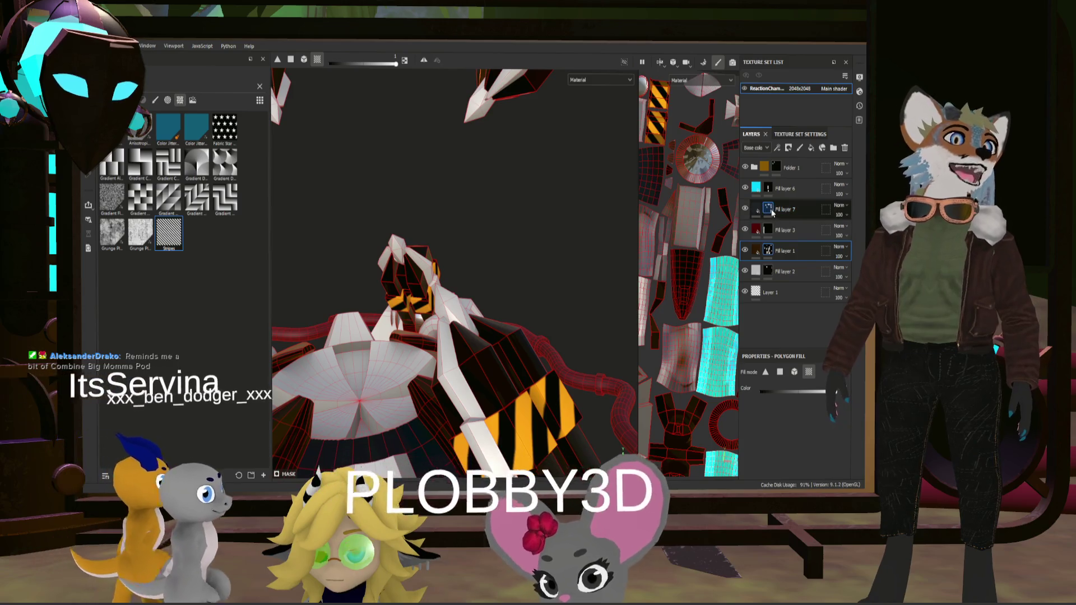
pyautogui.click(772, 212)
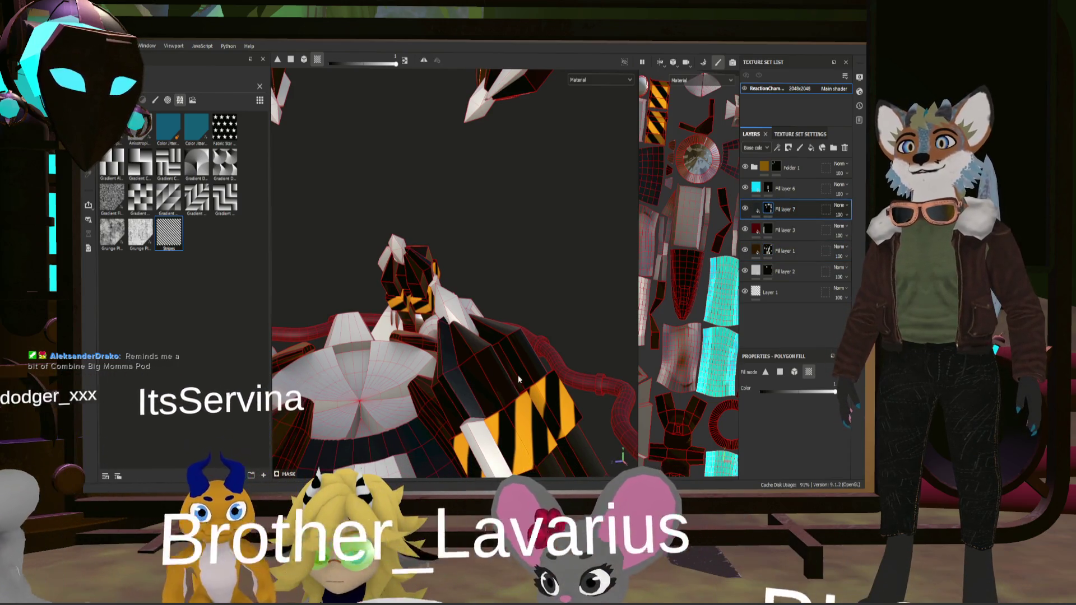
pyautogui.moveTo(518, 375); pyautogui.dragTo(562, 348)
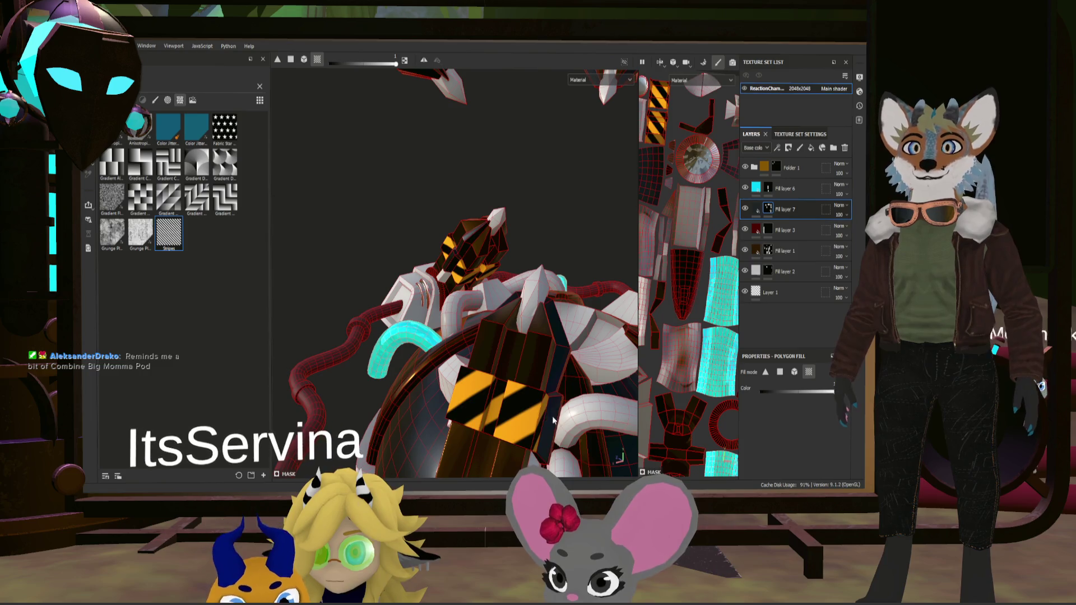
pyautogui.moveTo(552, 416); pyautogui.dragTo(470, 359)
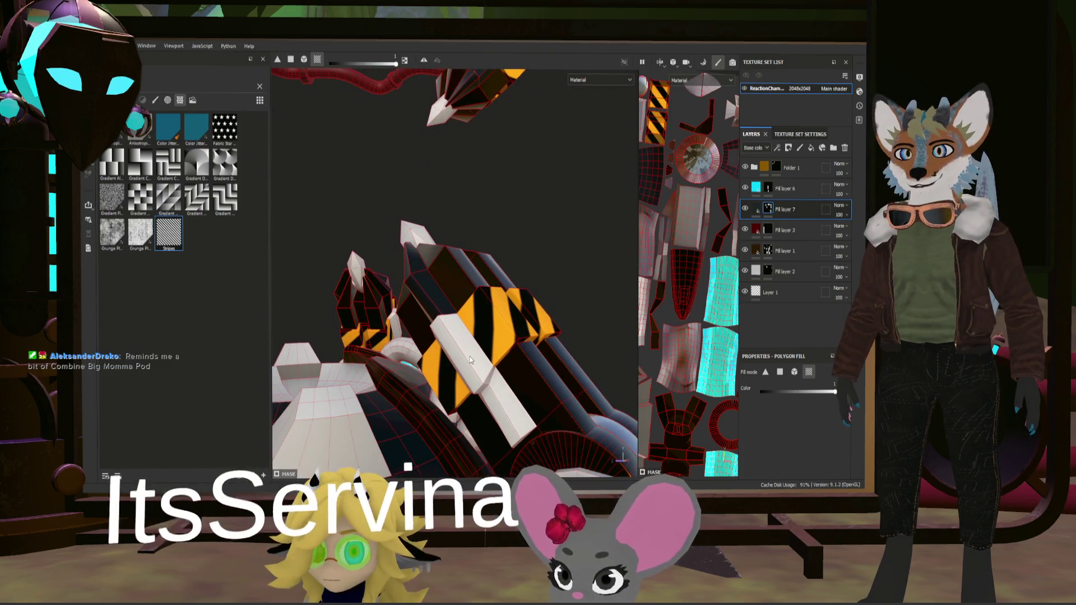
pyautogui.moveTo(560, 355); pyautogui.dragTo(504, 381)
pyautogui.press('1')
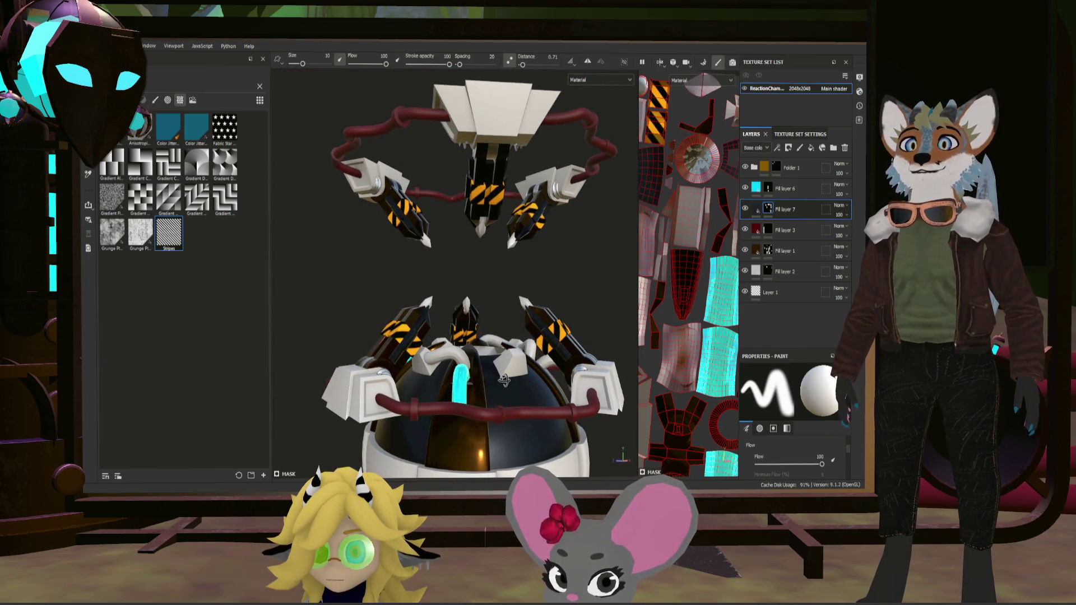
# Orbit to the dome top and select the cyan glow Fill layer 6 with Polygon Fill.
pyautogui.scroll(3)
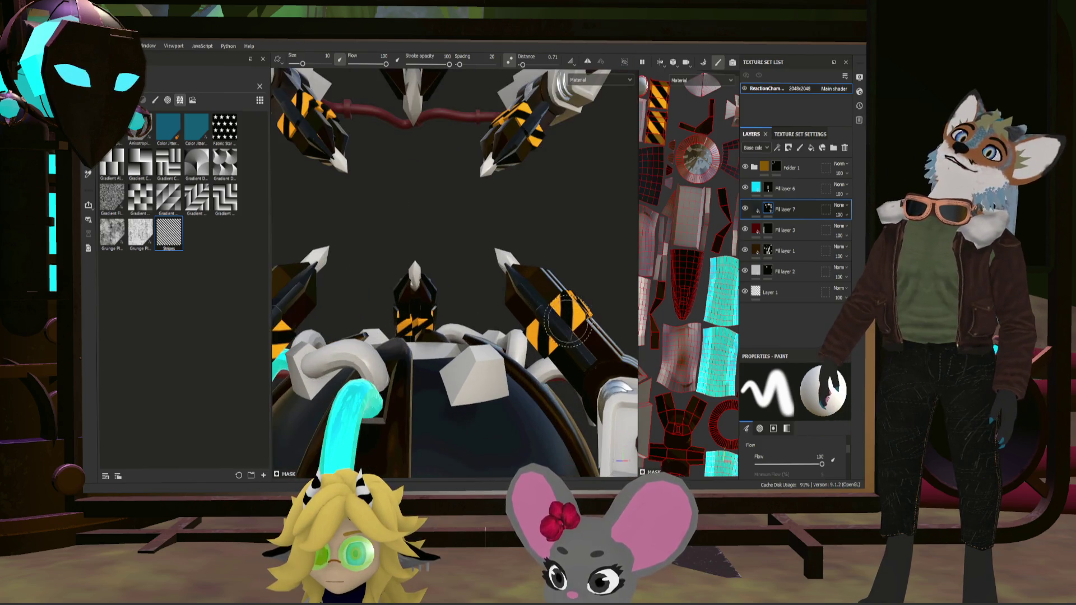
pyautogui.moveTo(571, 328); pyautogui.dragTo(531, 393)
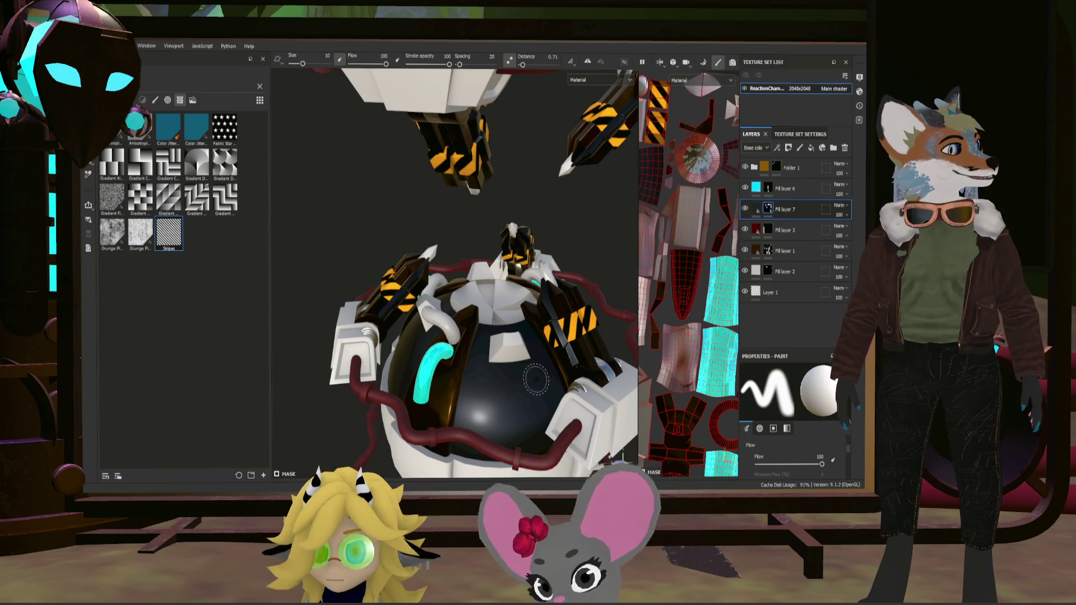
pyautogui.moveTo(536, 379); pyautogui.dragTo(536, 350)
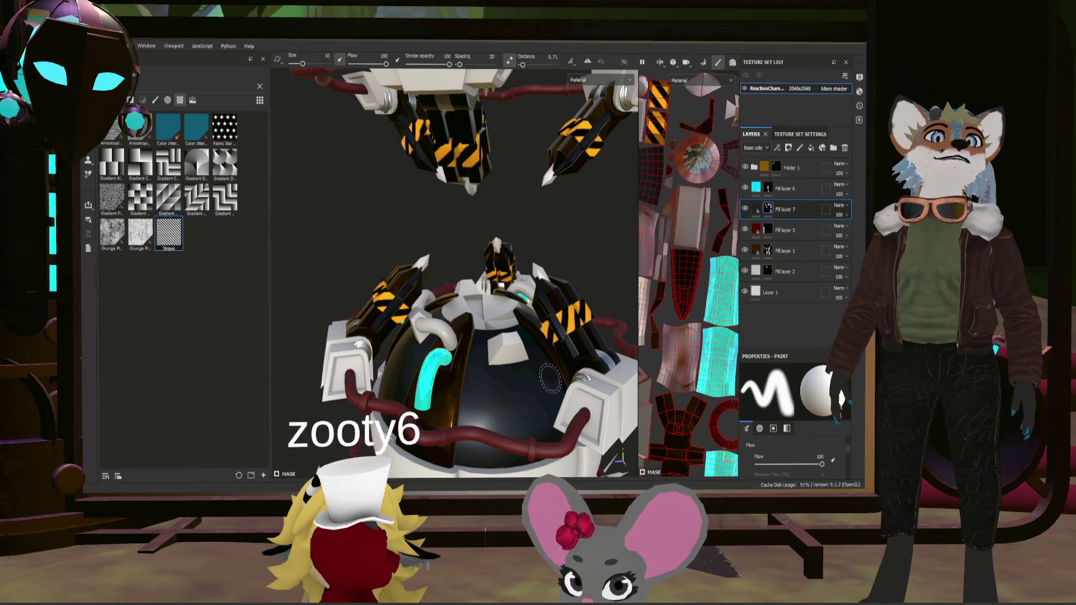
pyautogui.moveTo(537, 381); pyautogui.dragTo(471, 343)
pyautogui.click(784, 188)
pyautogui.press('4')
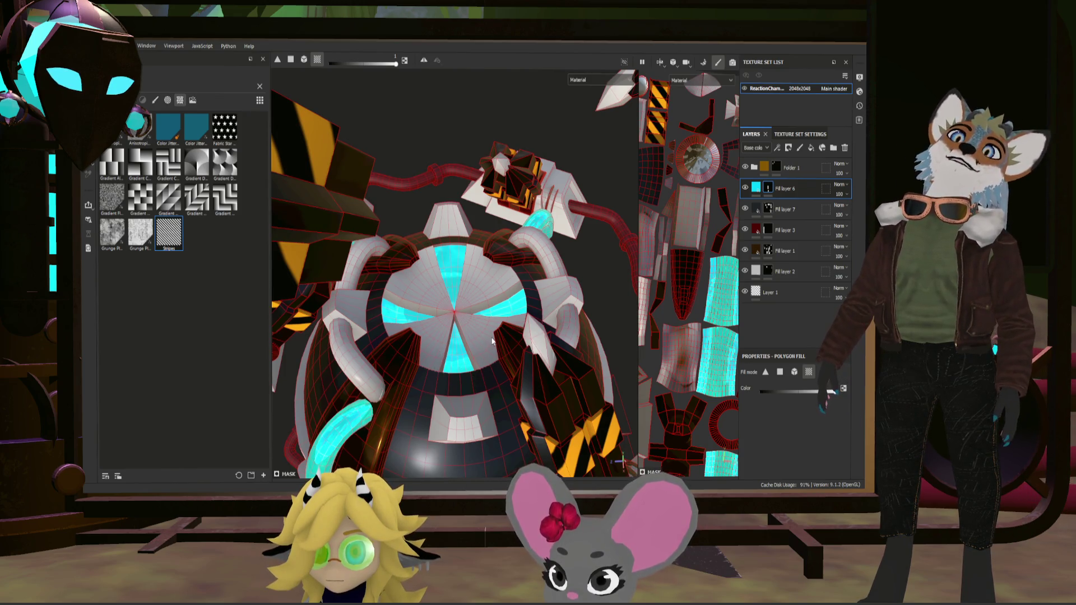
# Undo the stray cyan fill on the tube and fill two more dome wedges with cyan.
pyautogui.moveTo(492, 340); pyautogui.dragTo(481, 253)
pyautogui.moveTo(482, 253); pyautogui.dragTo(481, 191)
pyautogui.scroll(3)
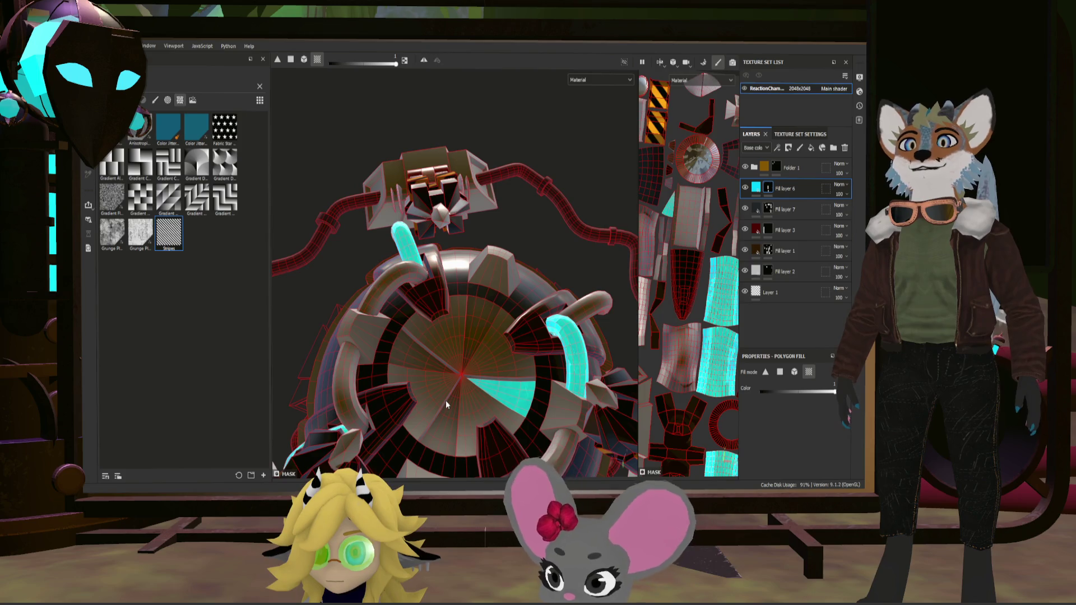
pyautogui.hotkey('ctrl', 'z')
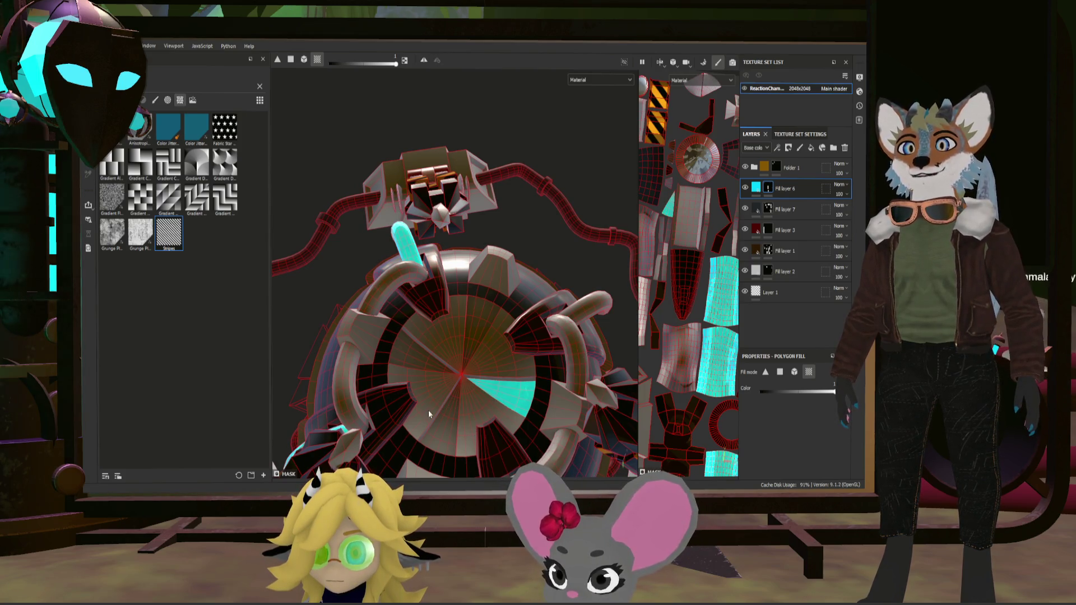
pyautogui.scroll(3)
pyautogui.click(396, 327)
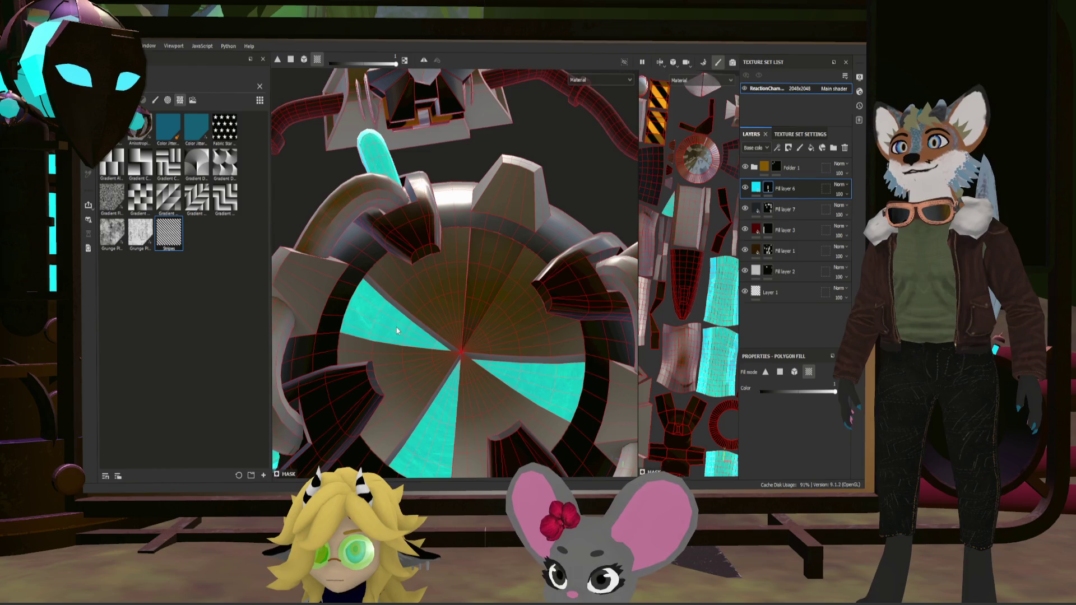
pyautogui.click(482, 298)
pyautogui.moveTo(481, 298); pyautogui.dragTo(489, 321)
pyautogui.scroll(-3)
pyautogui.scroll(3)
pyautogui.scroll(3)
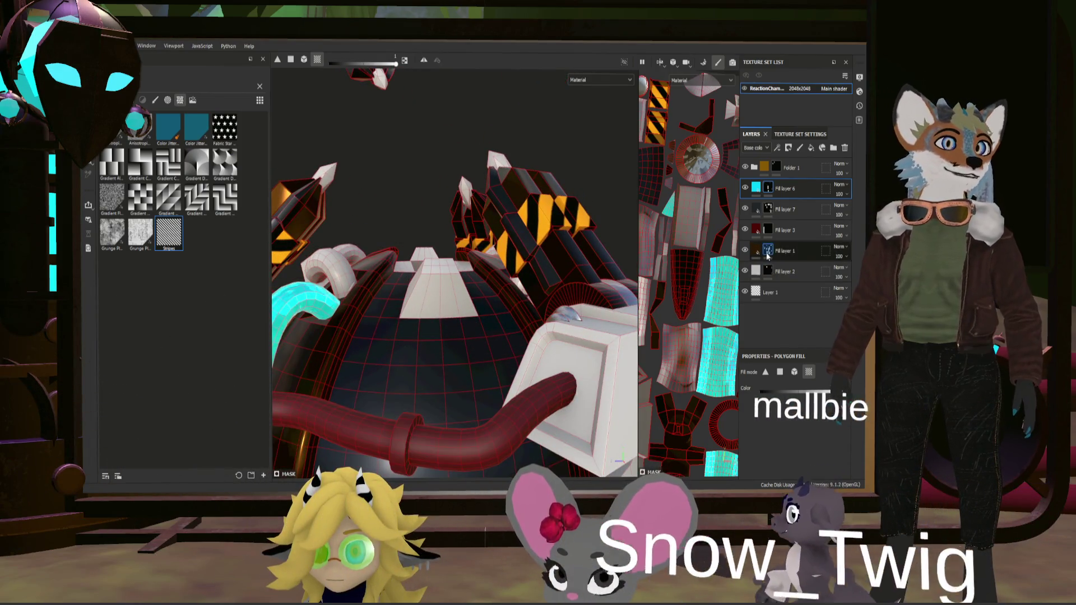
# Fill the white box dark on Fill layer 7's mask, then add a new fill layer on top.
pyautogui.click(768, 209)
pyautogui.click(603, 379)
pyautogui.scroll(-3)
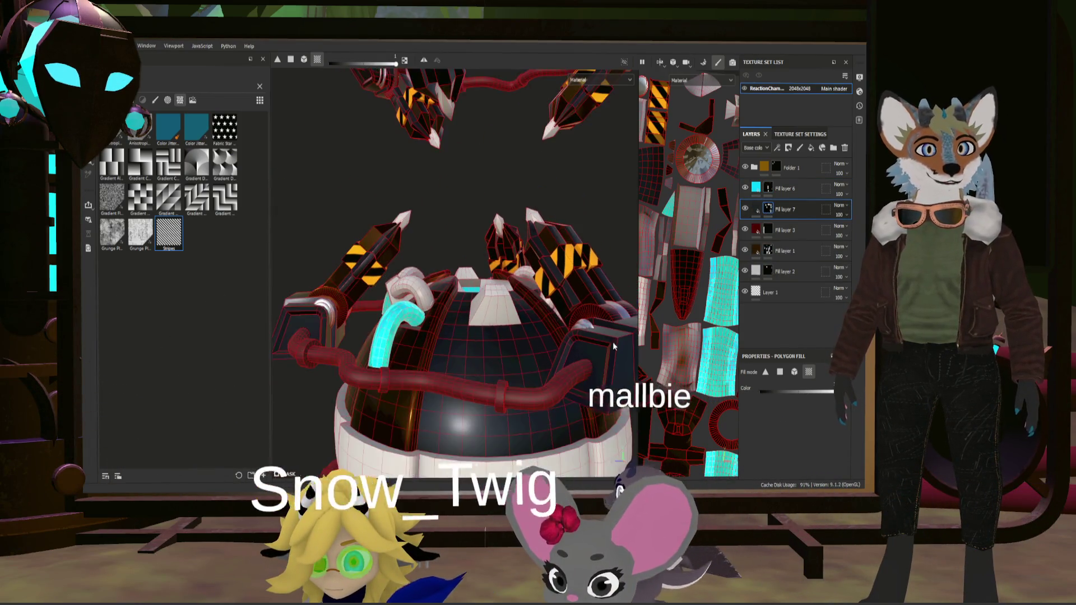
pyautogui.moveTo(603, 379); pyautogui.dragTo(545, 352)
pyautogui.press('1')
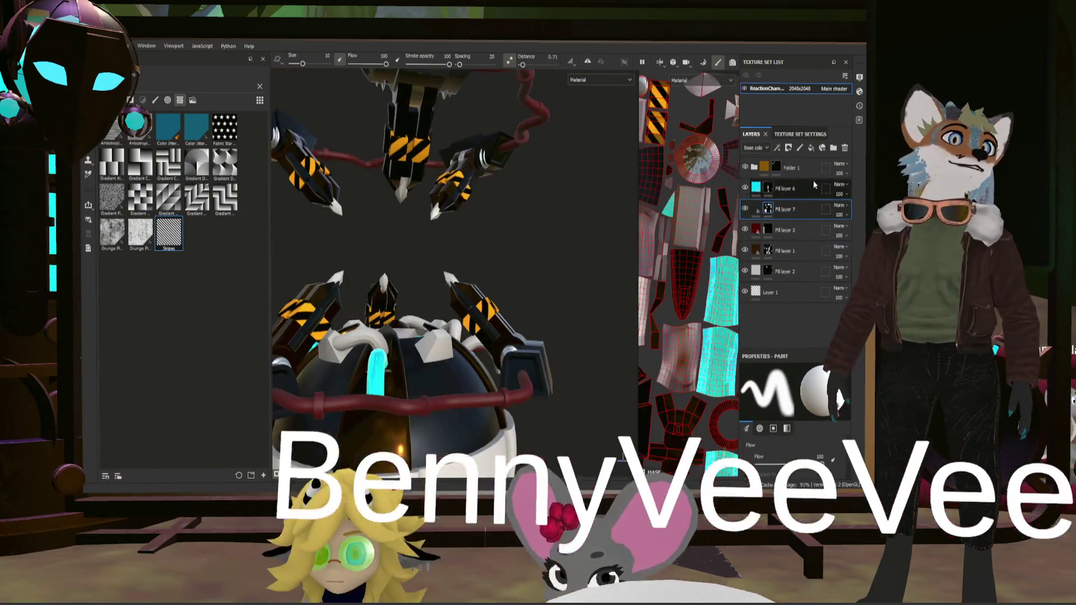
pyautogui.click(811, 147)
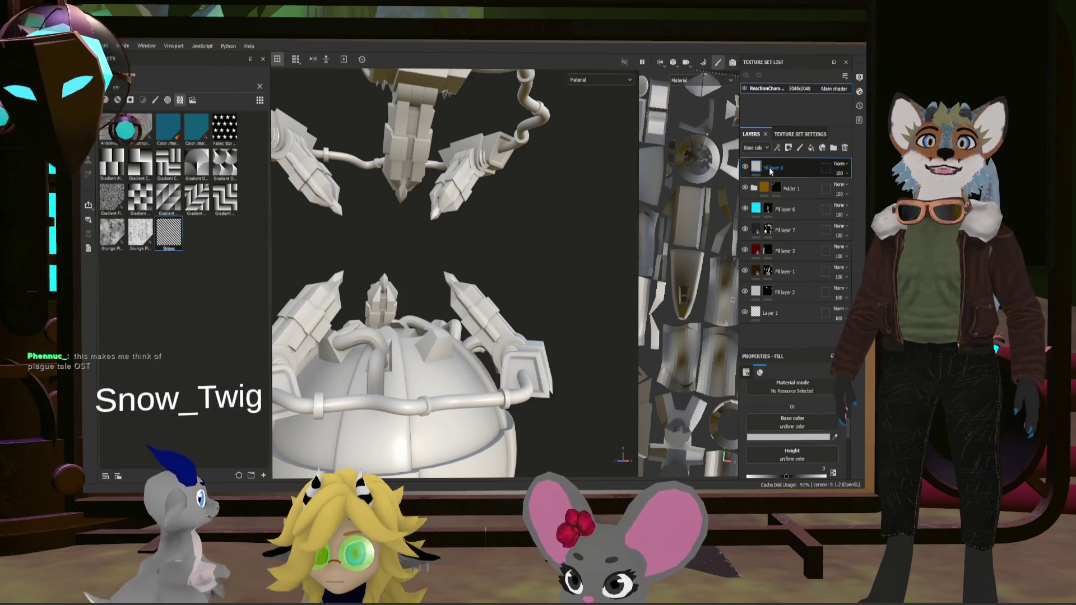
# Hide the white Fill layer 8 and look over the fully textured reactor.
pyautogui.click(745, 167)
pyautogui.scroll(-3)
pyautogui.moveTo(521, 272); pyautogui.dragTo(555, 284)
pyautogui.scroll(3)
pyautogui.press('ctrl')
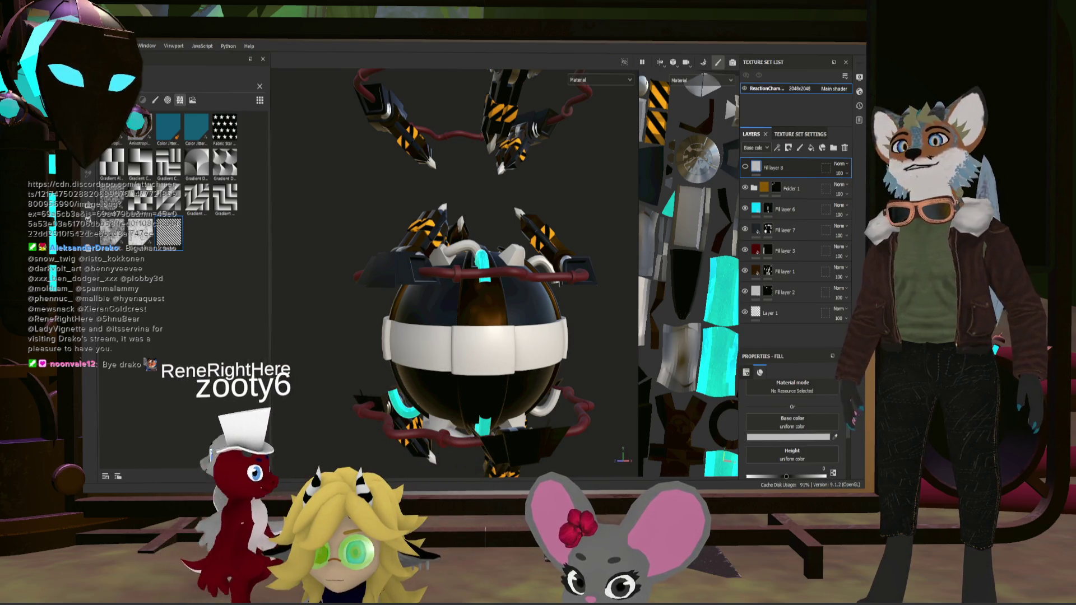
# Save the project, check the reactor's top, and switch to the Godot Ship_main scene.
pyautogui.hotkey('ctrl', 's')
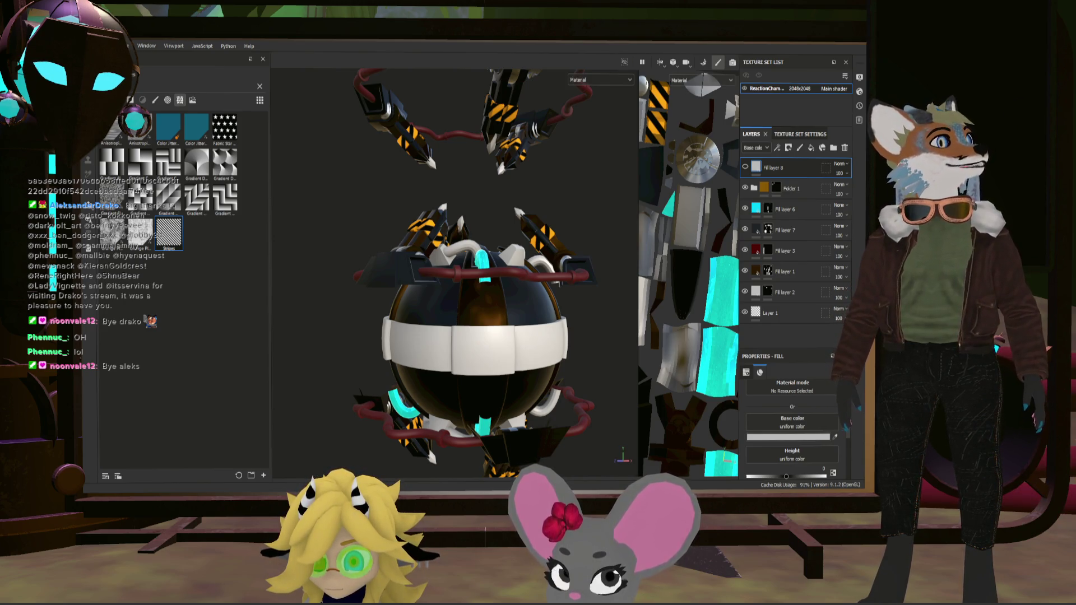
pyautogui.moveTo(376, 279); pyautogui.dragTo(447, 297)
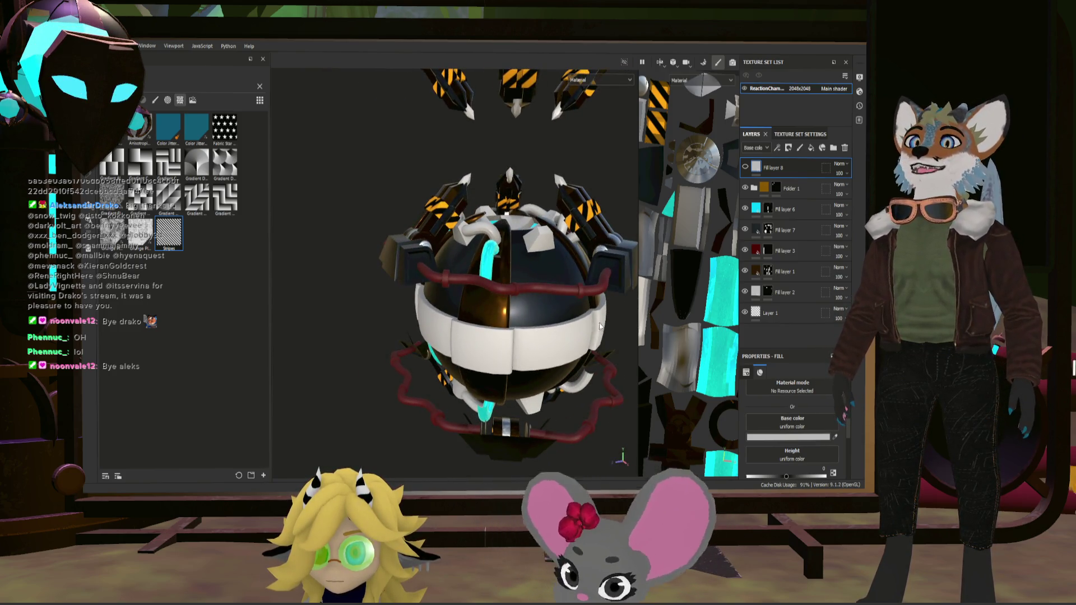
pyautogui.moveTo(520, 327); pyautogui.dragTo(492, 295)
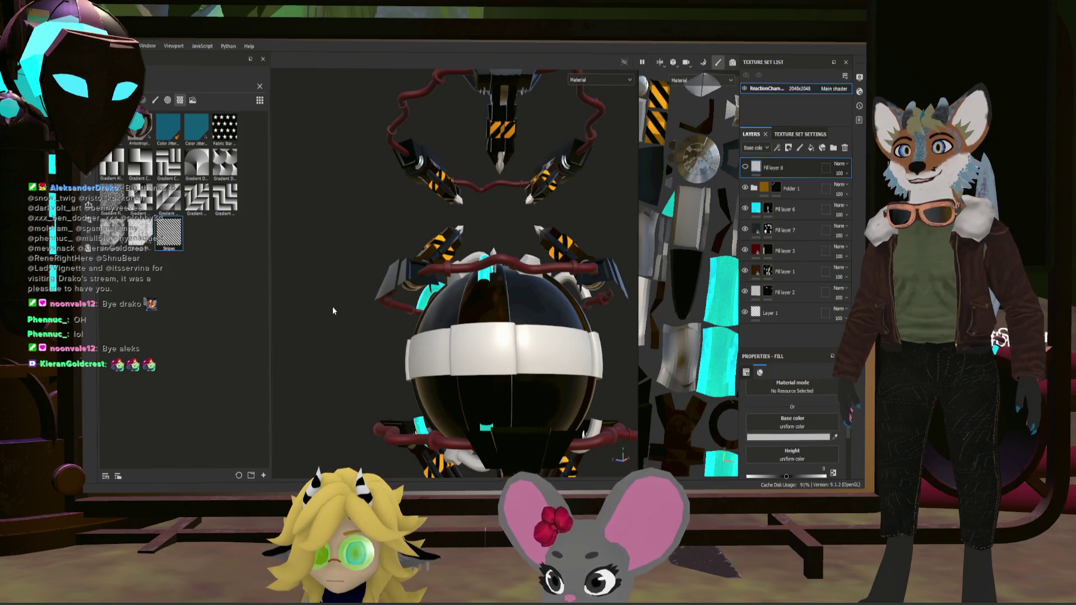
pyautogui.moveTo(554, 335); pyautogui.dragTo(484, 372)
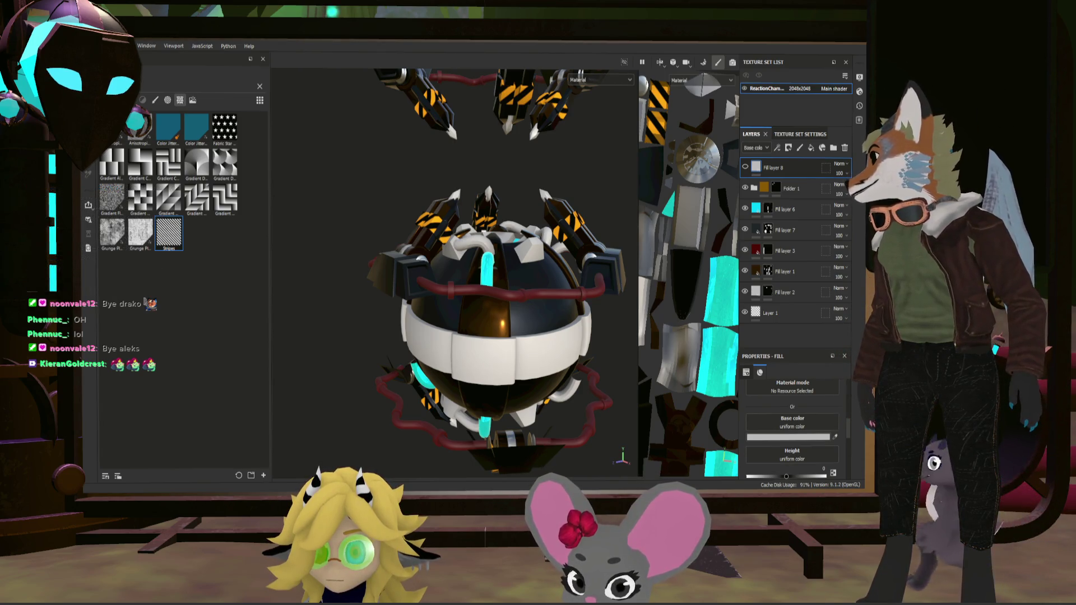
pyautogui.hotkey('alt', 'Tab')
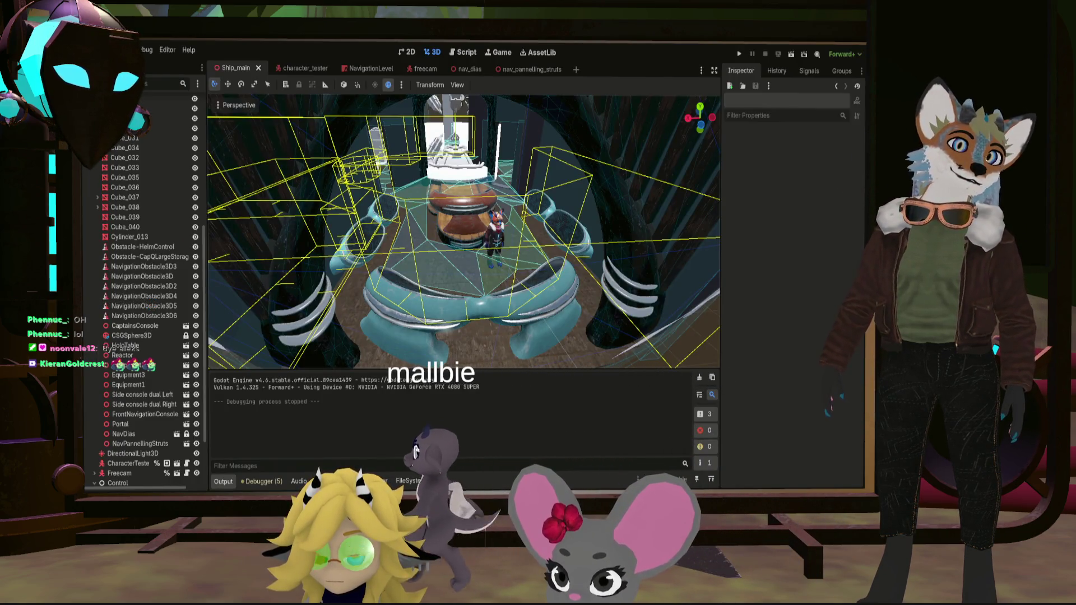
pyautogui.scroll(-3)
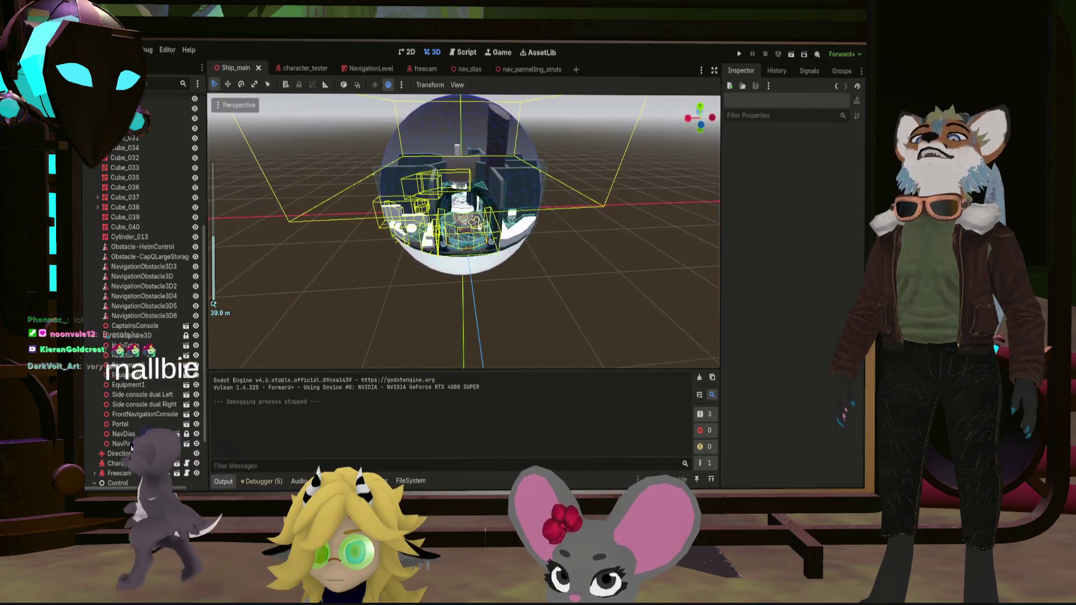
pyautogui.click(474, 220)
pyautogui.moveTo(474, 221); pyautogui.dragTo(603, 248)
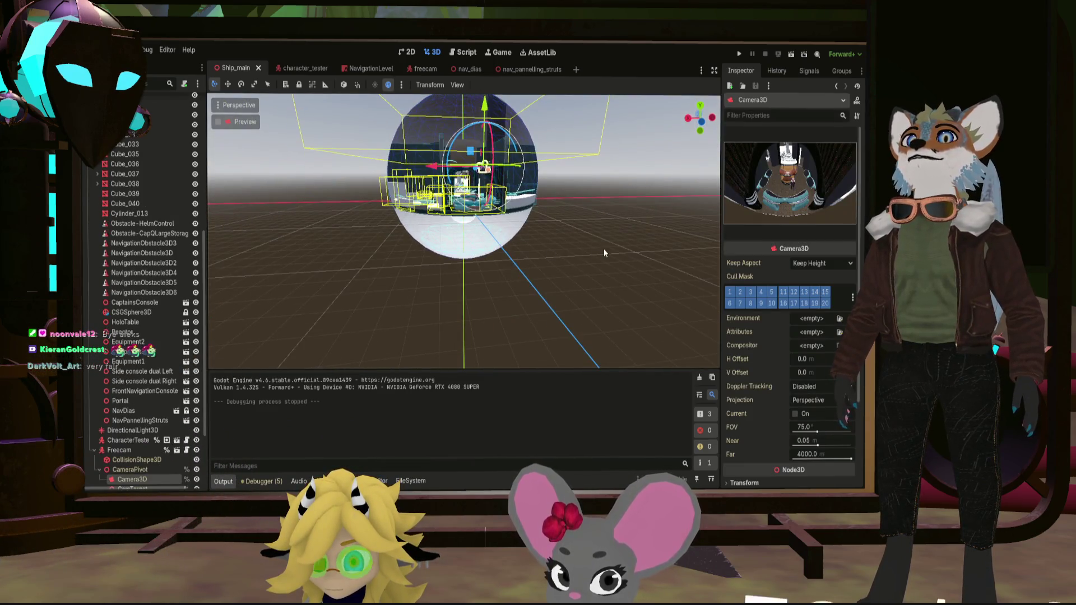
pyautogui.click(603, 248)
pyautogui.scroll(3)
pyautogui.scroll(3)
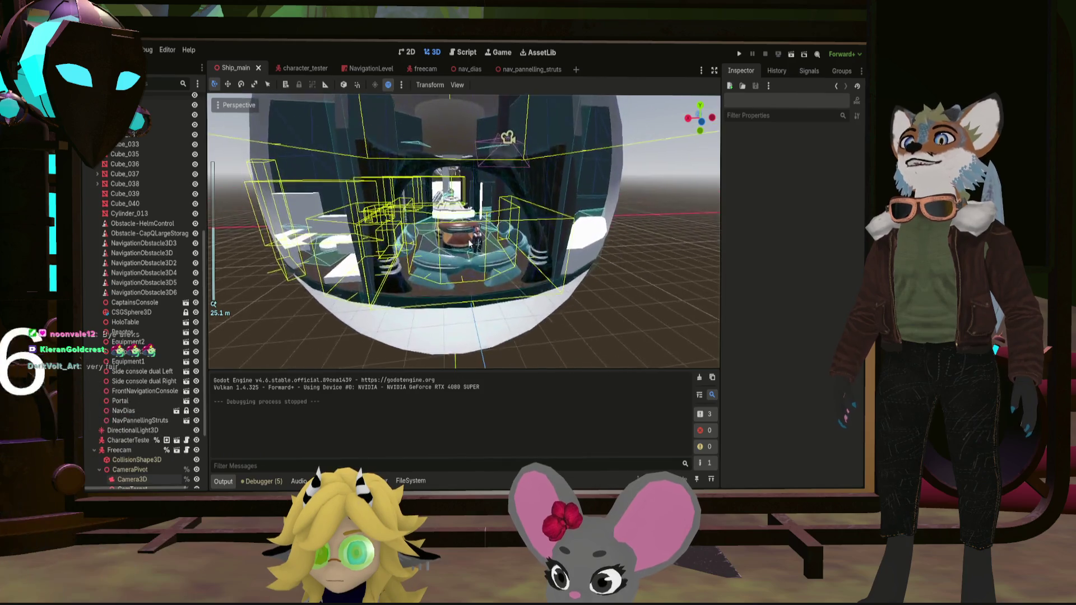
pyautogui.scroll(3)
pyautogui.moveTo(459, 247); pyautogui.dragTo(525, 219)
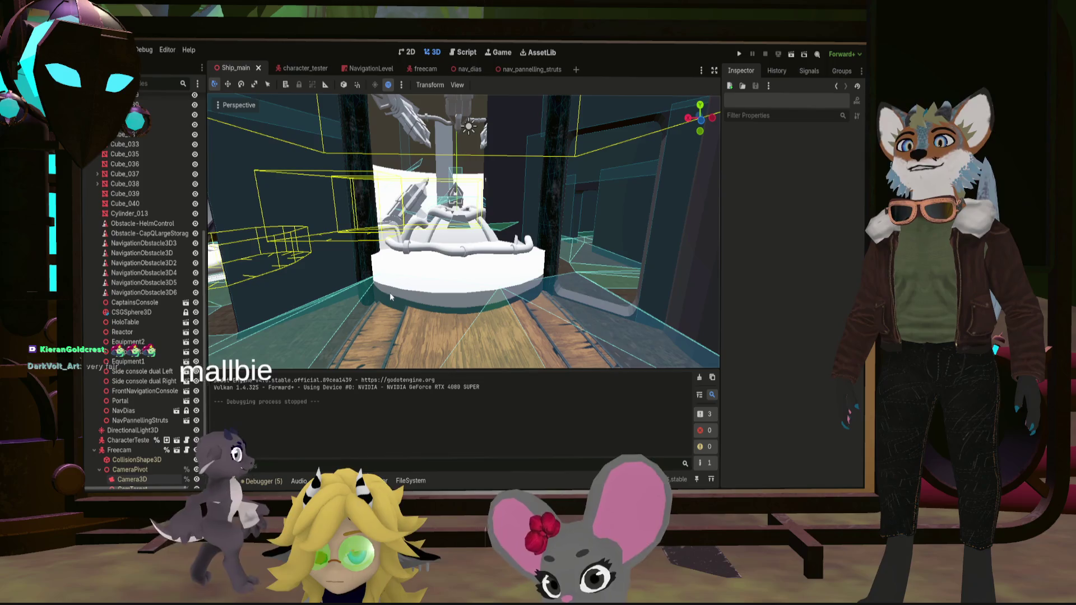
pyautogui.scroll(-3)
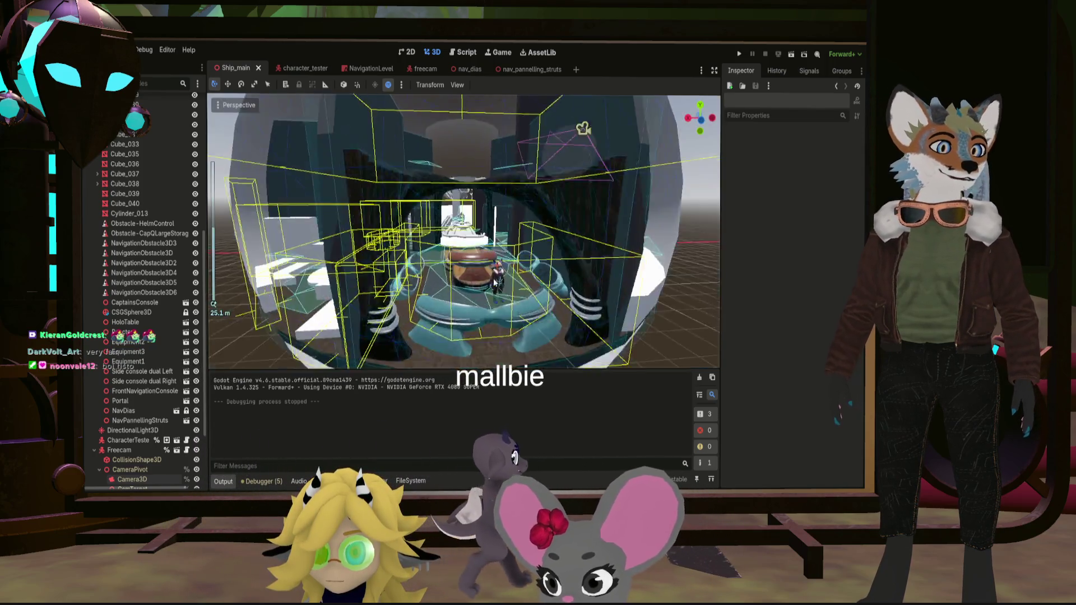
pyautogui.moveTo(516, 344); pyautogui.dragTo(487, 158)
pyautogui.scroll(3)
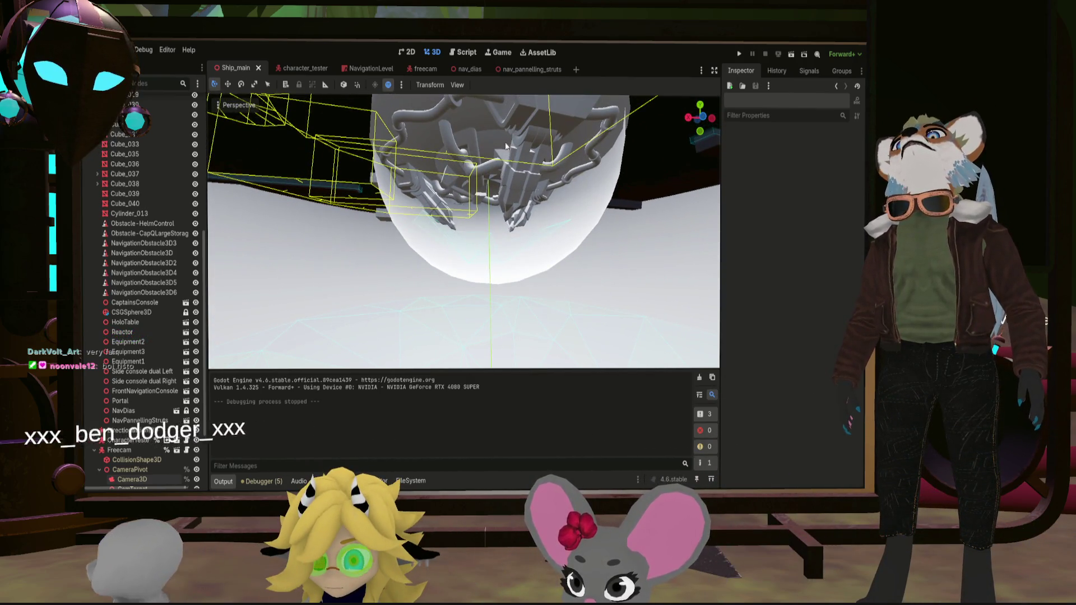
pyautogui.scroll(-3)
pyautogui.moveTo(477, 201); pyautogui.dragTo(463, 219)
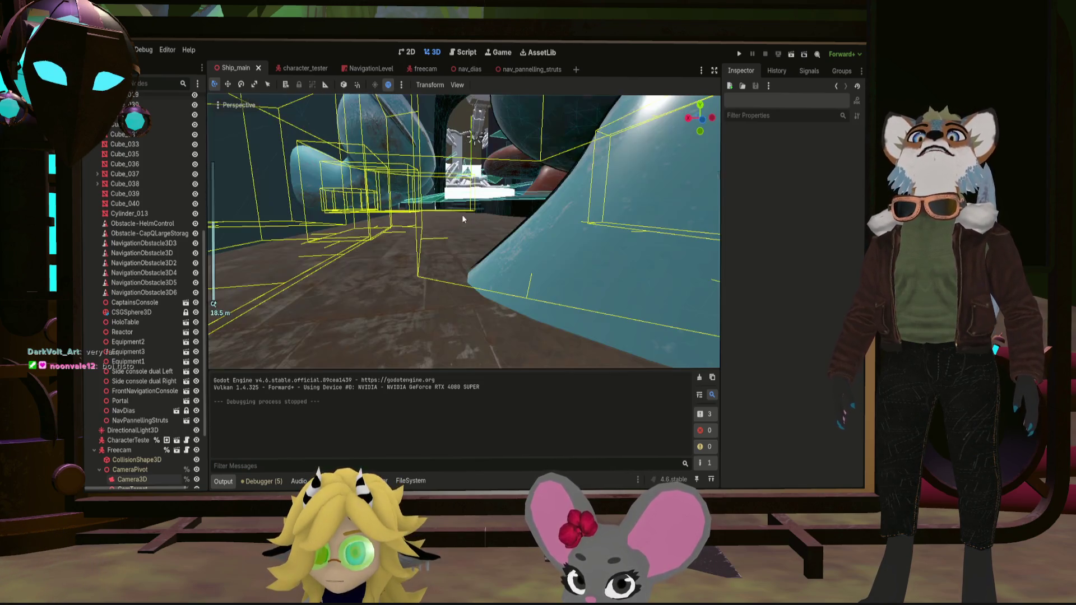
pyautogui.scroll(-3)
pyautogui.moveTo(540, 212); pyautogui.dragTo(464, 271)
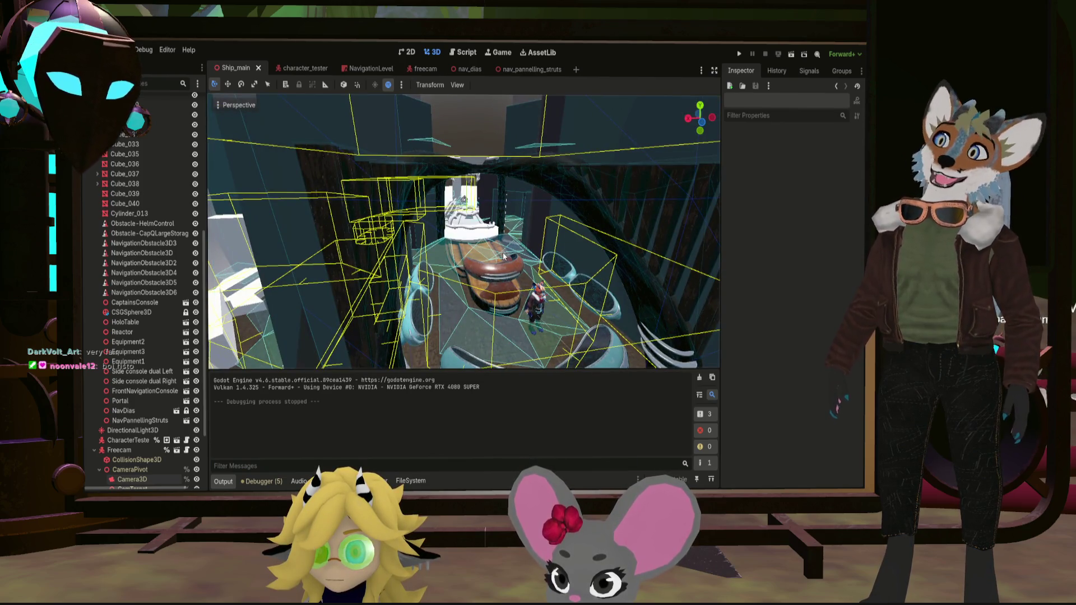
pyautogui.scroll(-3)
pyautogui.scroll(3)
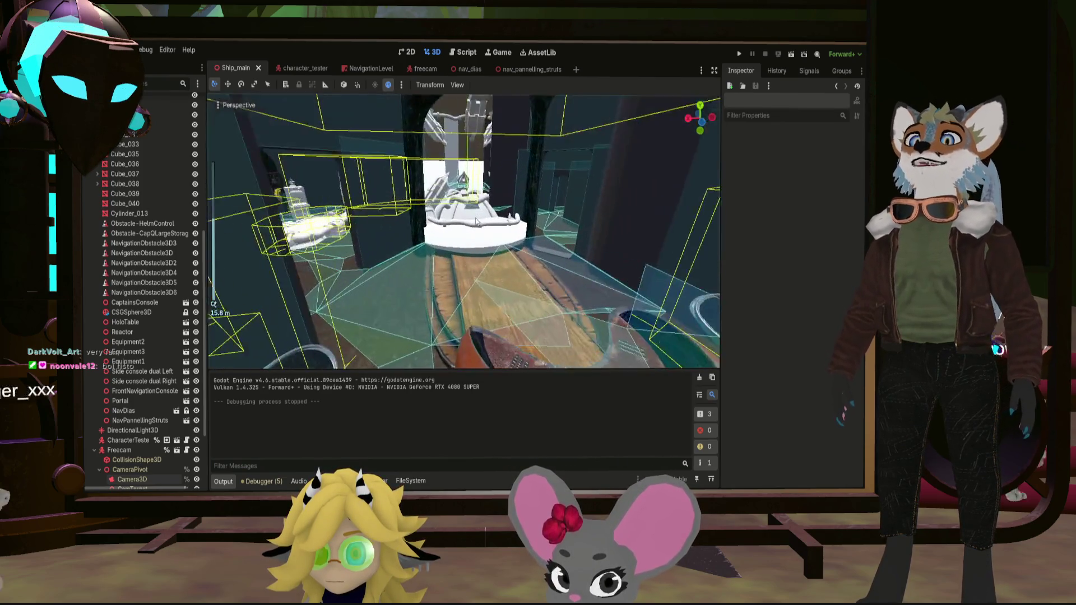
pyautogui.moveTo(421, 238); pyautogui.dragTo(485, 212)
pyautogui.scroll(-3)
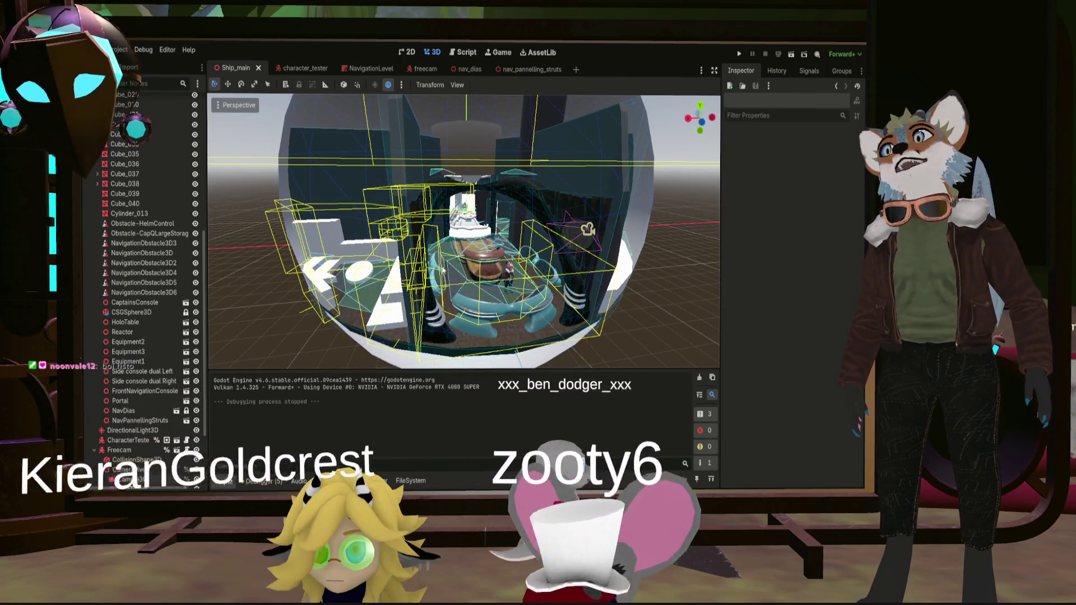
pyautogui.scroll(-3)
pyautogui.scroll(3)
pyautogui.scroll(3)
pyautogui.moveTo(440, 258); pyautogui.dragTo(450, 253)
pyautogui.scroll(3)
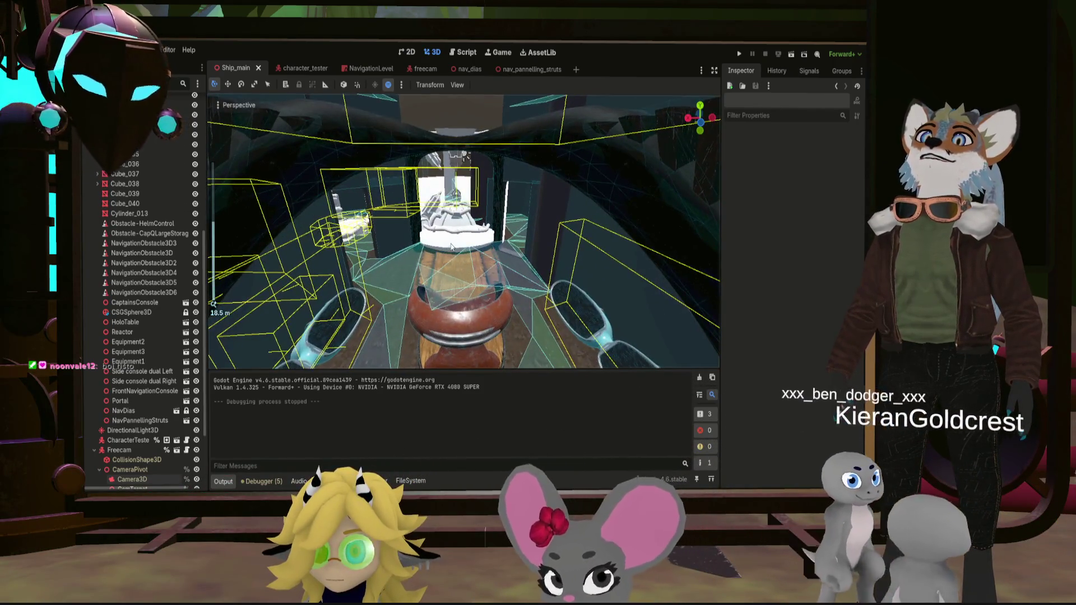
pyautogui.scroll(3)
pyautogui.scroll(3)
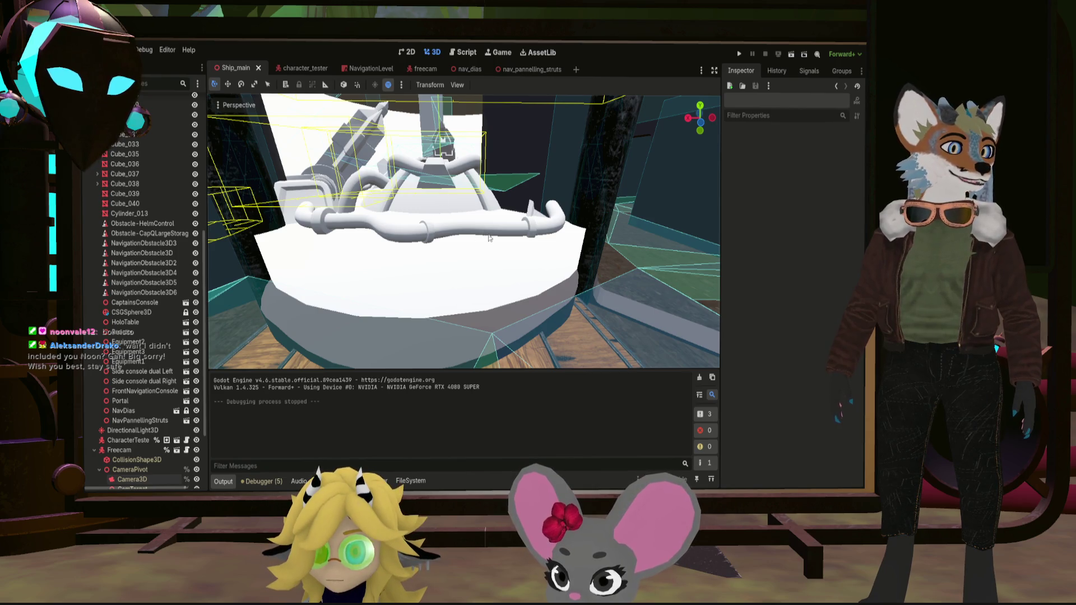
pyautogui.moveTo(488, 237); pyautogui.dragTo(488, 381)
pyautogui.scroll(3)
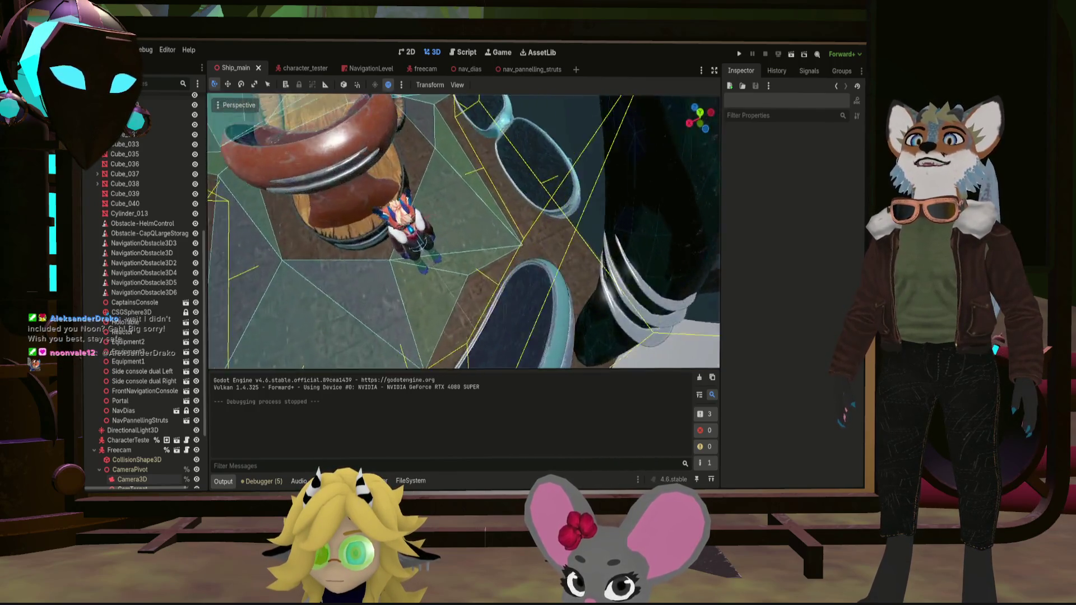
pyautogui.moveTo(489, 336); pyautogui.dragTo(460, 224)
pyautogui.scroll(3)
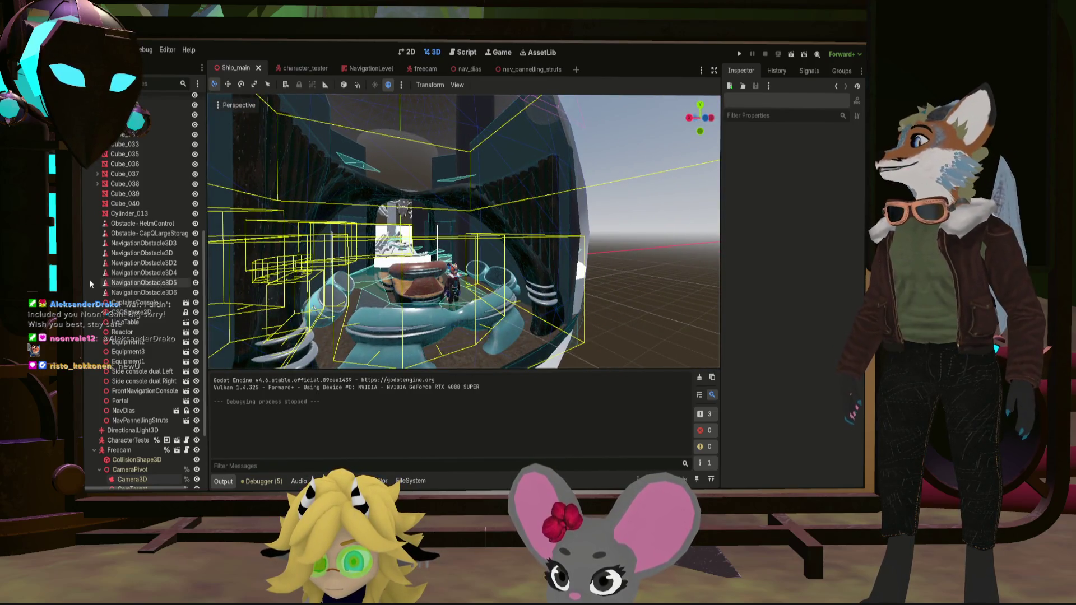